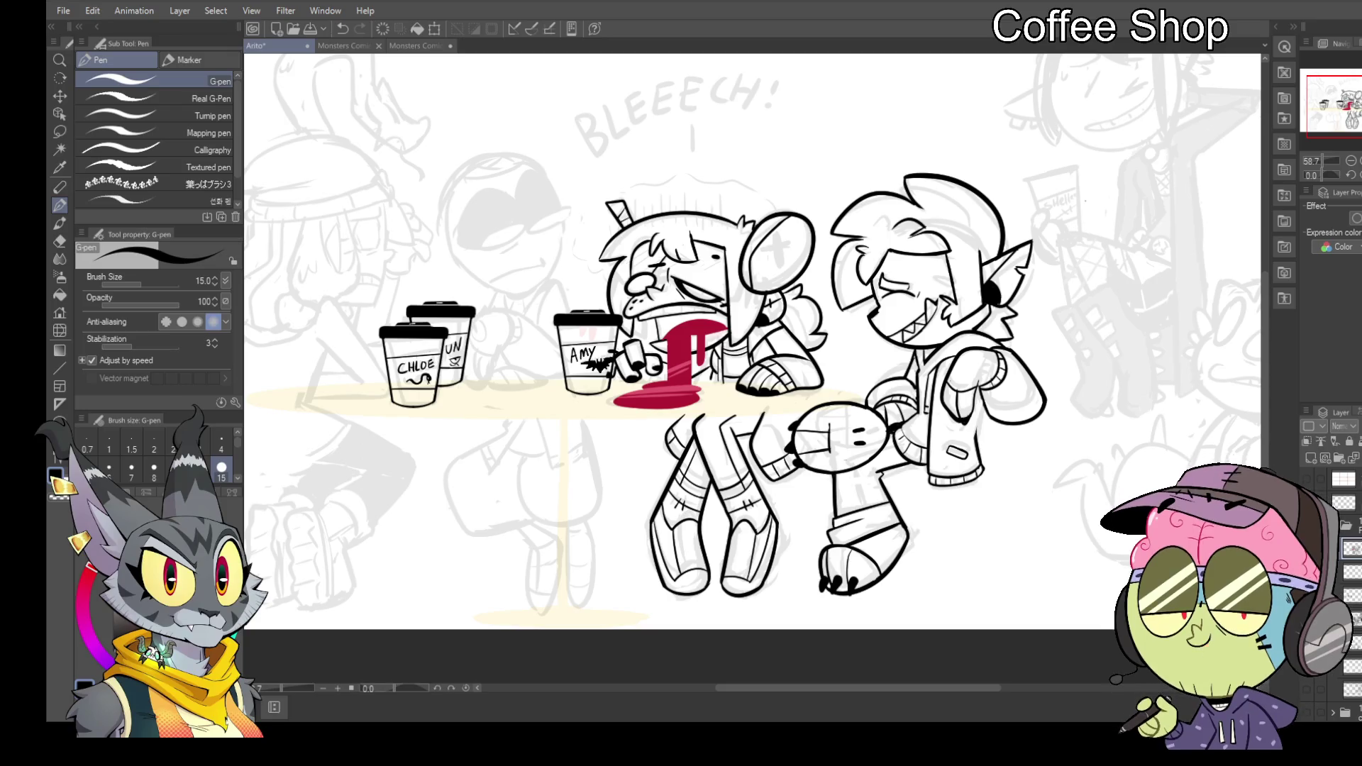
# - Set the G-pen size to 20 and mirror the canvas horizontally for inking the arm
pyautogui.hotkey('ctrl', 'z')
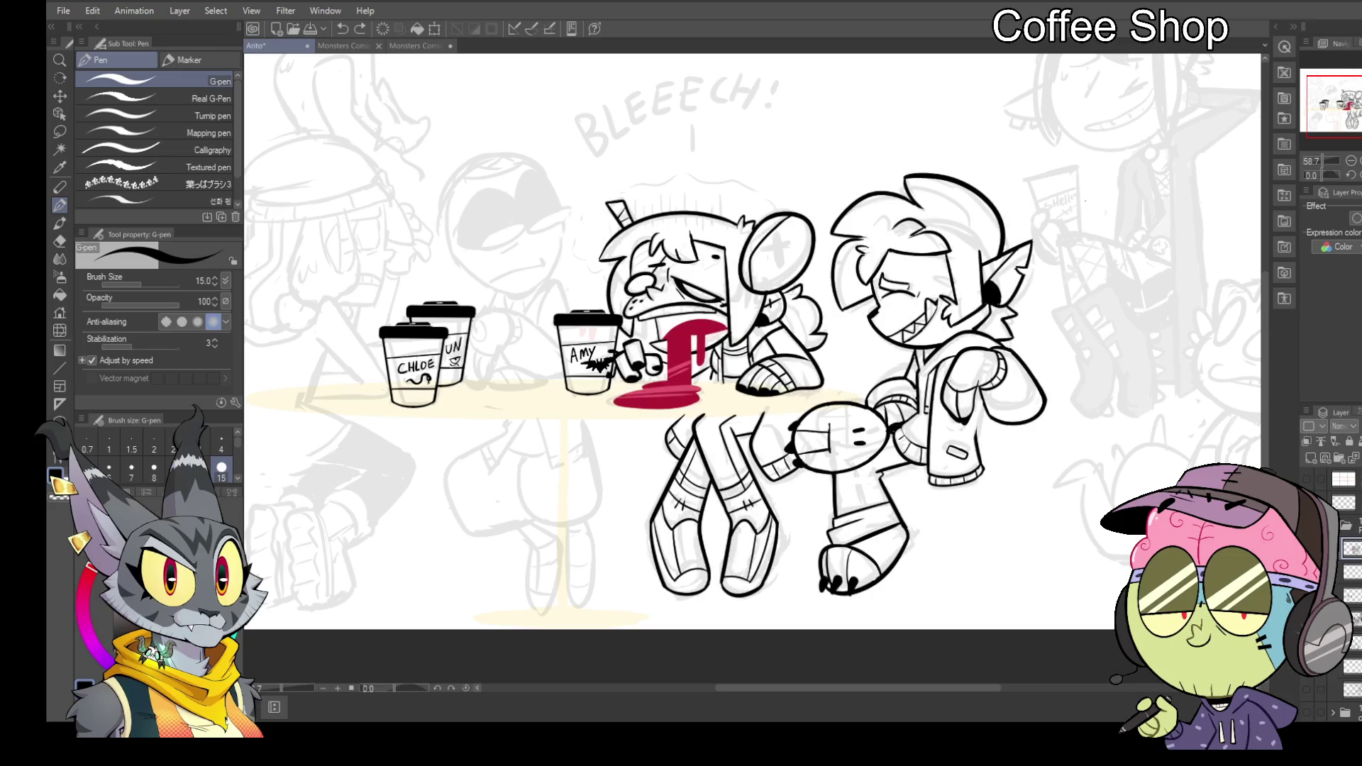
pyautogui.press(']')
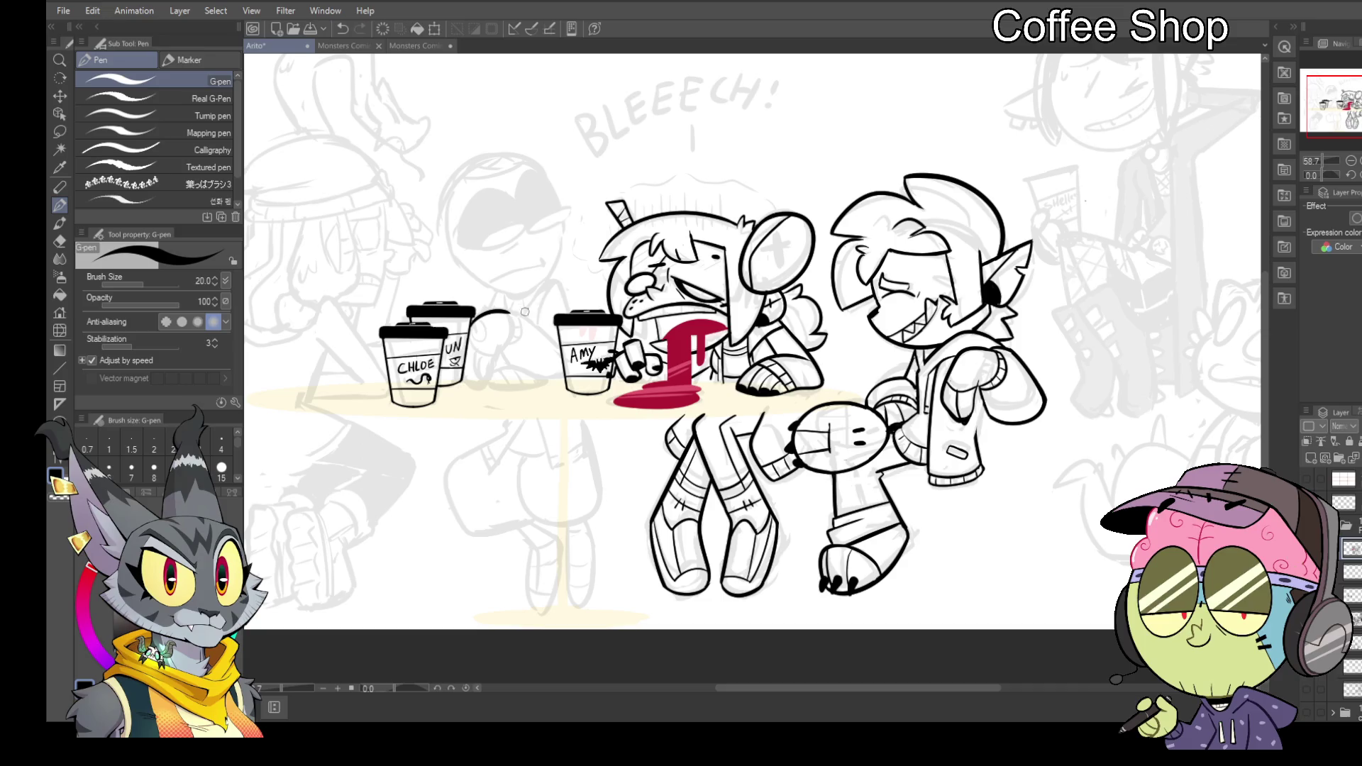
pyautogui.moveTo(557, 347)
pyautogui.mouseDown()
pyautogui.moveTo(474, 322)
pyautogui.moveTo(510, 310)
pyautogui.mouseUp()
pyautogui.hotkey('ctrl', 'z')
pyautogui.press('h')
pyautogui.moveTo(1333, 107); pyautogui.dragTo(1321, 117)
pyautogui.hotkey('ctrl', 'z')
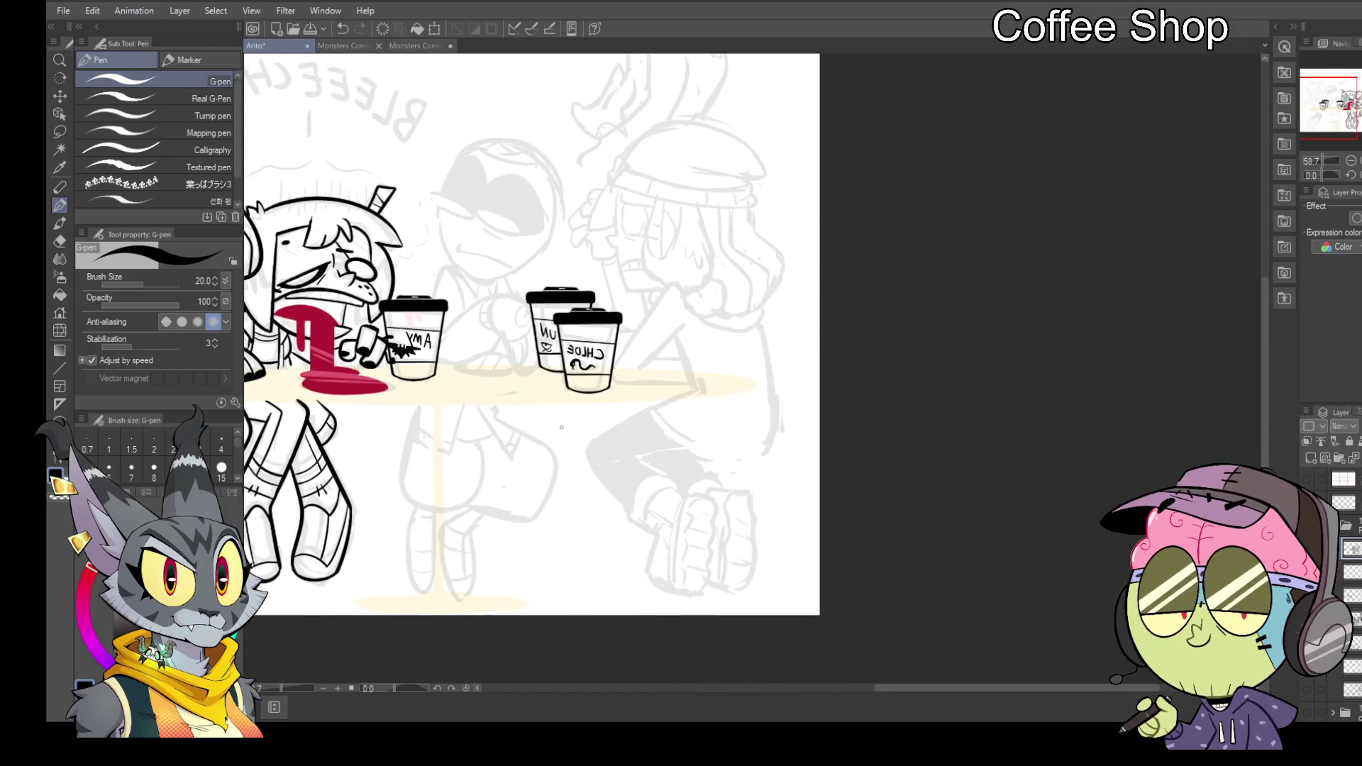
# - Ink the curved arm arcing from the UN cup toward the AMY cup, retrying several times
pyautogui.moveTo(528, 313); pyautogui.dragTo(440, 332)
pyautogui.hotkey('ctrl', 'z')
pyautogui.moveTo(530, 304); pyautogui.dragTo(440, 334)
pyautogui.hotkey('ctrl', 'z')
pyautogui.moveTo(531, 305); pyautogui.dragTo(439, 333)
pyautogui.hotkey('ctrl', 'z')
pyautogui.moveTo(535, 304); pyautogui.dragTo(440, 334)
pyautogui.hotkey('ctrl', 'z')
pyautogui.moveTo(532, 306)
pyautogui.mouseDown()
pyautogui.moveTo(444, 331)
pyautogui.moveTo(495, 326)
pyautogui.mouseUp()
pyautogui.hotkey('ctrl', 'z')
# - Ink the arm's downward stroke from the hand, then restore the normal, fitted canvas view
pyautogui.moveTo(491, 325); pyautogui.dragTo(515, 372)
pyautogui.hotkey('ctrl', 'z')
pyautogui.moveTo(499, 324)
pyautogui.mouseDown()
pyautogui.moveTo(511, 365)
pyautogui.moveTo(546, 358)
pyautogui.moveTo(541, 370)
pyautogui.moveTo(525, 338)
pyautogui.moveTo(512, 370)
pyautogui.moveTo(533, 319)
pyautogui.moveTo(492, 354)
pyautogui.mouseUp()
pyautogui.hotkey('ctrl', 'z')
pyautogui.hotkey('ctrl', 'z')
pyautogui.hotkey('ctrl', 'z')
pyautogui.hotkey('ctrl', 'z')
pyautogui.hotkey('ctrl', 'z')
pyautogui.hotkey('ctrl', 'z')
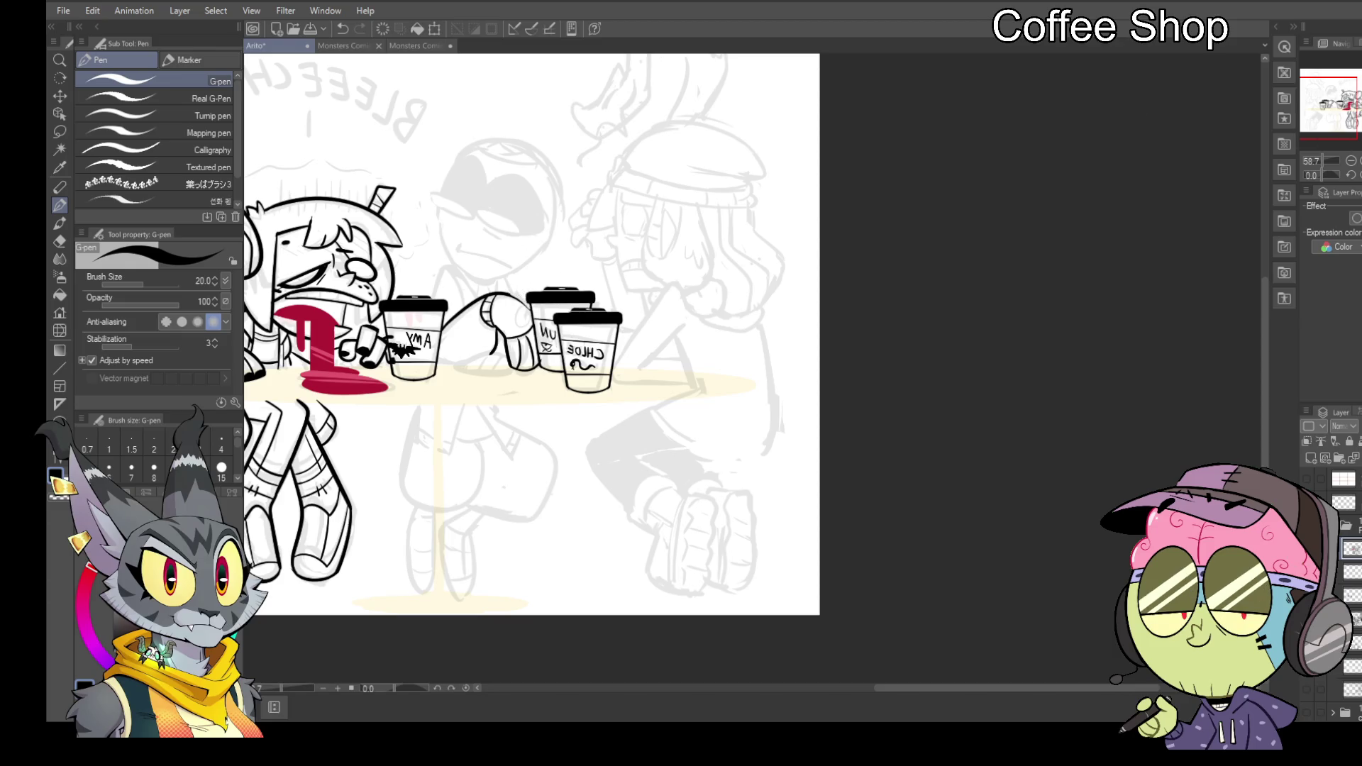
pyautogui.press('h')
pyautogui.hotkey('ctrl', '0')
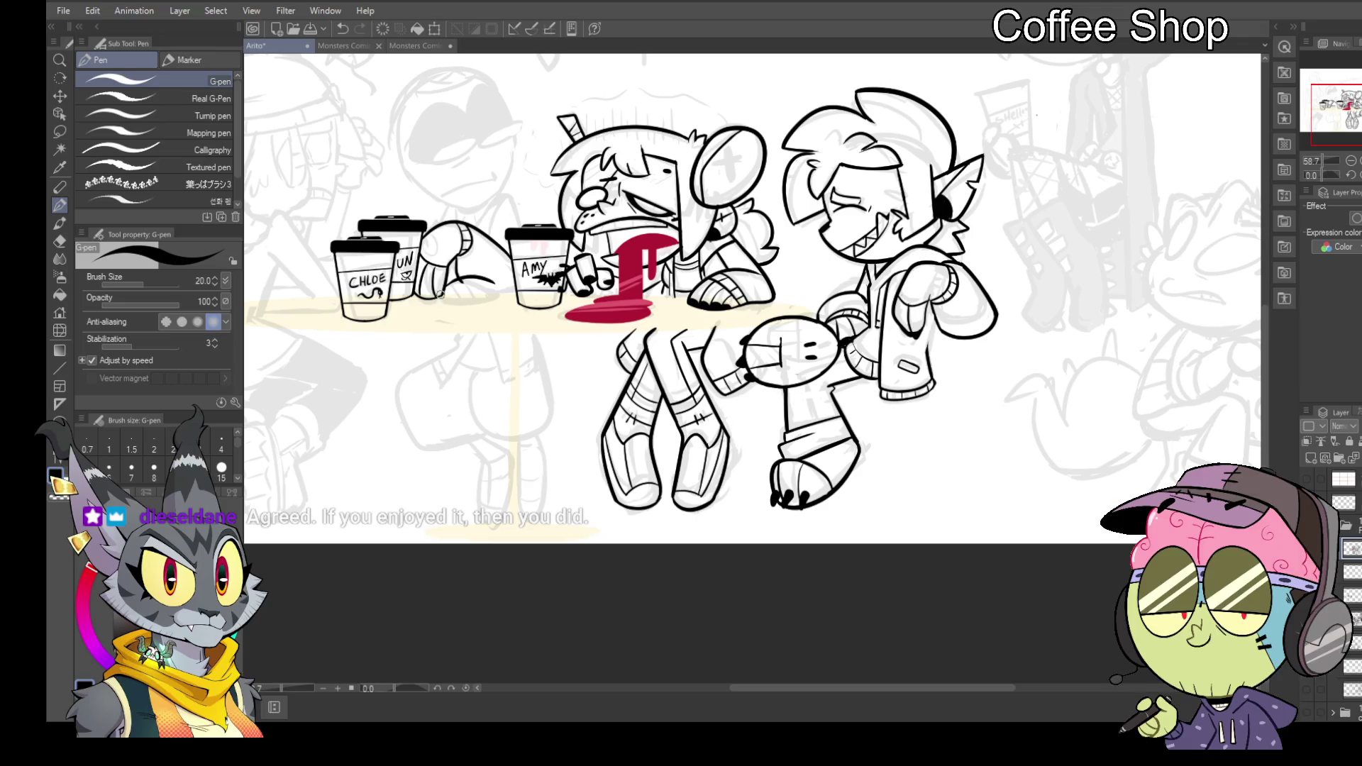
# - Redraw the gloved hand's outline and its lower edge between the cups with the G-pen
pyautogui.moveTo(447, 284); pyautogui.dragTo(487, 291)
pyautogui.moveTo(448, 282)
pyautogui.mouseDown()
pyautogui.moveTo(476, 299)
pyautogui.moveTo(458, 302)
pyautogui.moveTo(479, 300)
pyautogui.mouseUp()
pyautogui.hotkey('ctrl', 'z')
pyautogui.hotkey('ctrl', 'z')
pyautogui.hotkey('ctrl', 'z')
pyautogui.hotkey('ctrl', 'z')
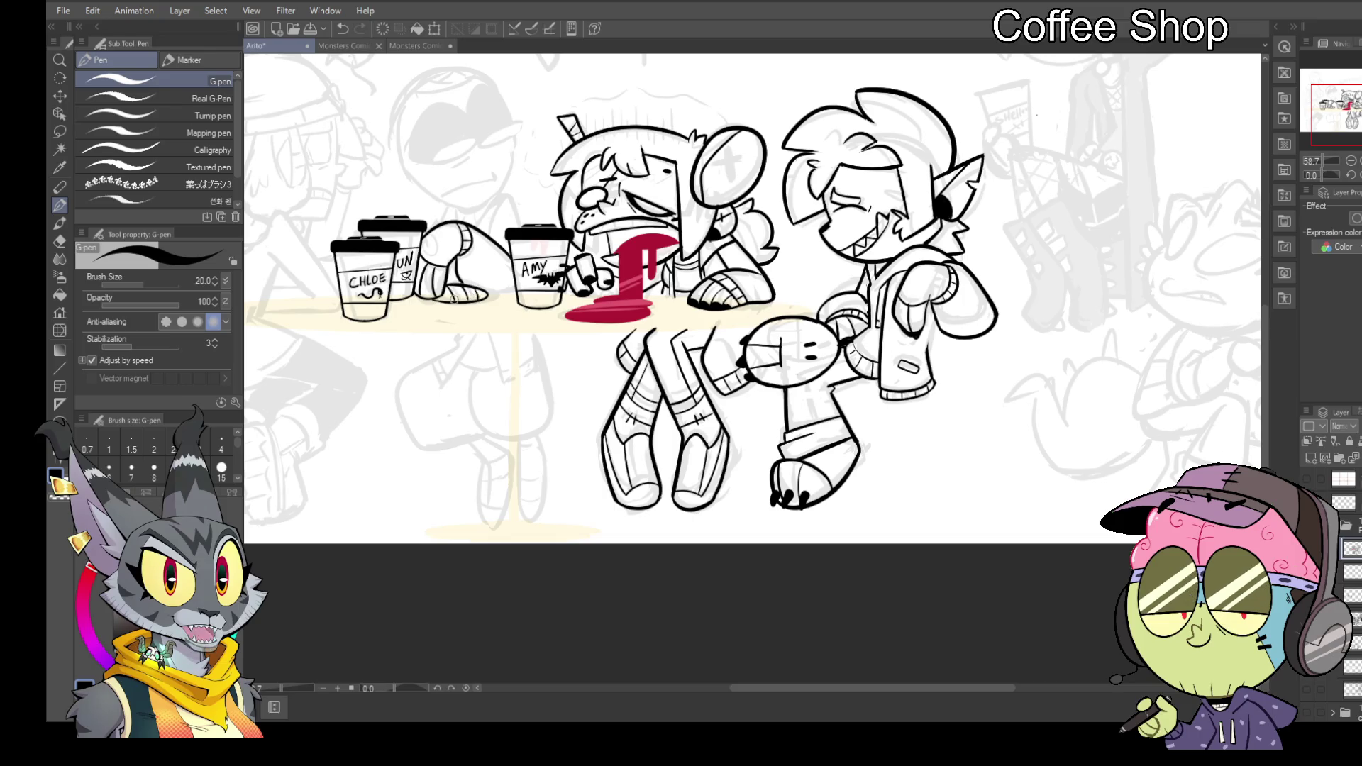
pyautogui.hotkey('ctrl', 'z')
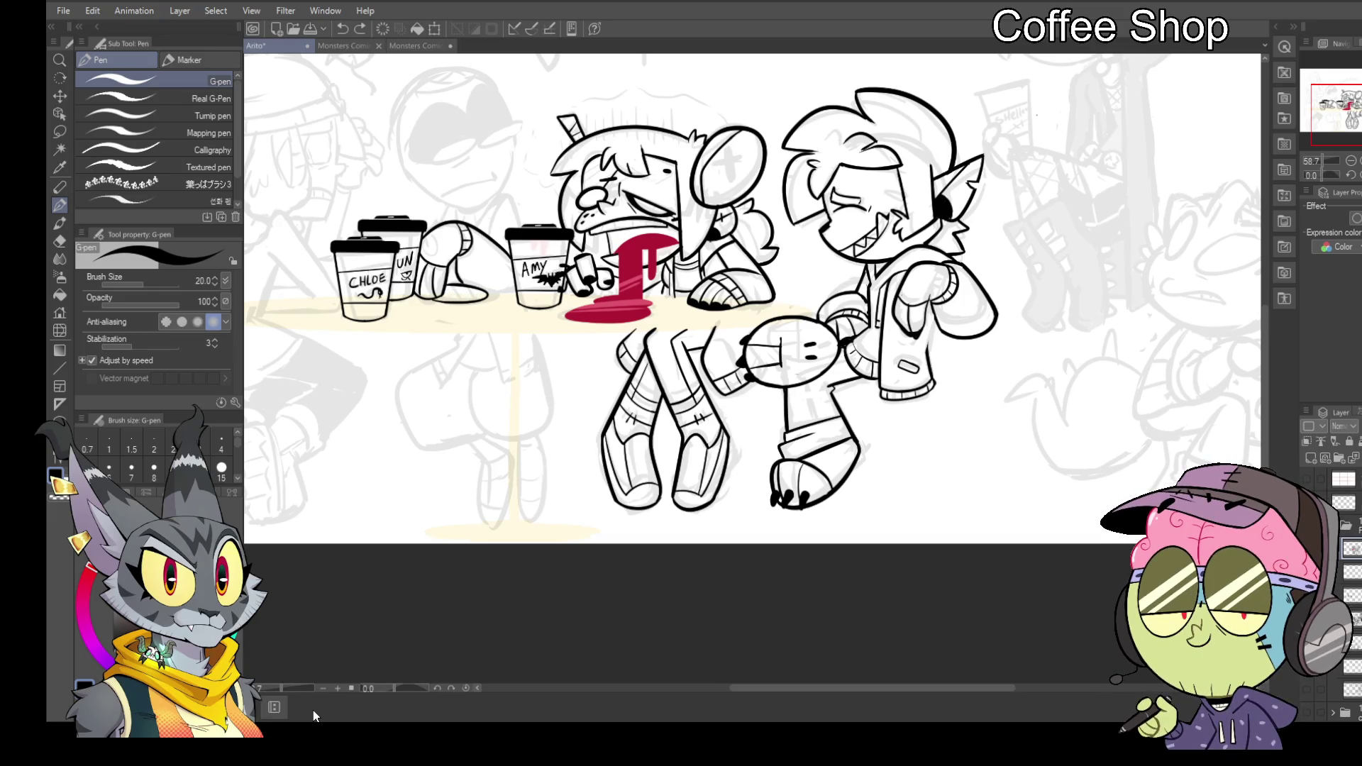
pyautogui.moveTo(450, 280)
pyautogui.mouseDown()
pyautogui.moveTo(455, 304)
pyautogui.moveTo(475, 291)
pyautogui.mouseUp()
pyautogui.hotkey('ctrl', 'z')
pyautogui.hotkey('ctrl', 'z')
pyautogui.hotkey('ctrl', 'z')
pyautogui.hotkey('ctrl', 'z')
pyautogui.moveTo(442, 292); pyautogui.dragTo(487, 301)
pyautogui.hotkey('ctrl', 'z')
pyautogui.hotkey('ctrl', 'z')
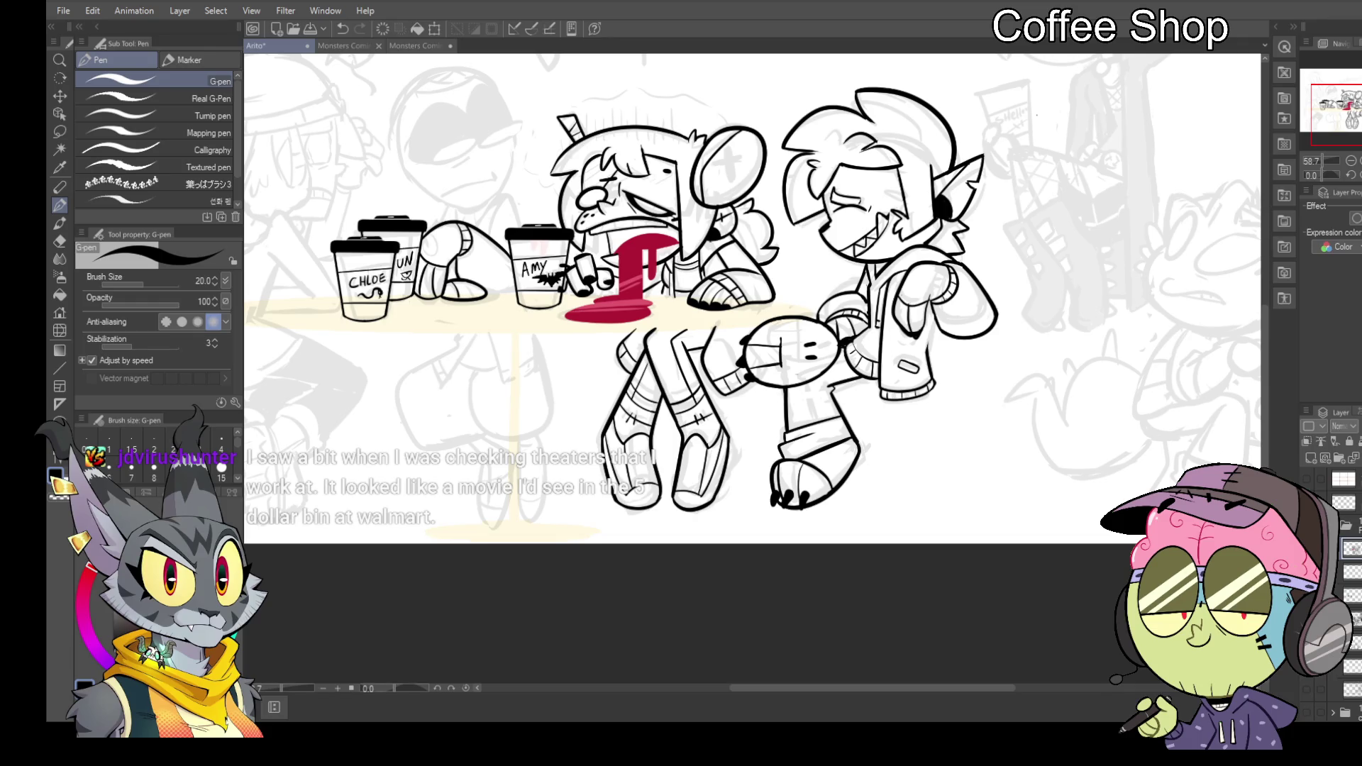
pyautogui.hotkey('ctrl', 'v')
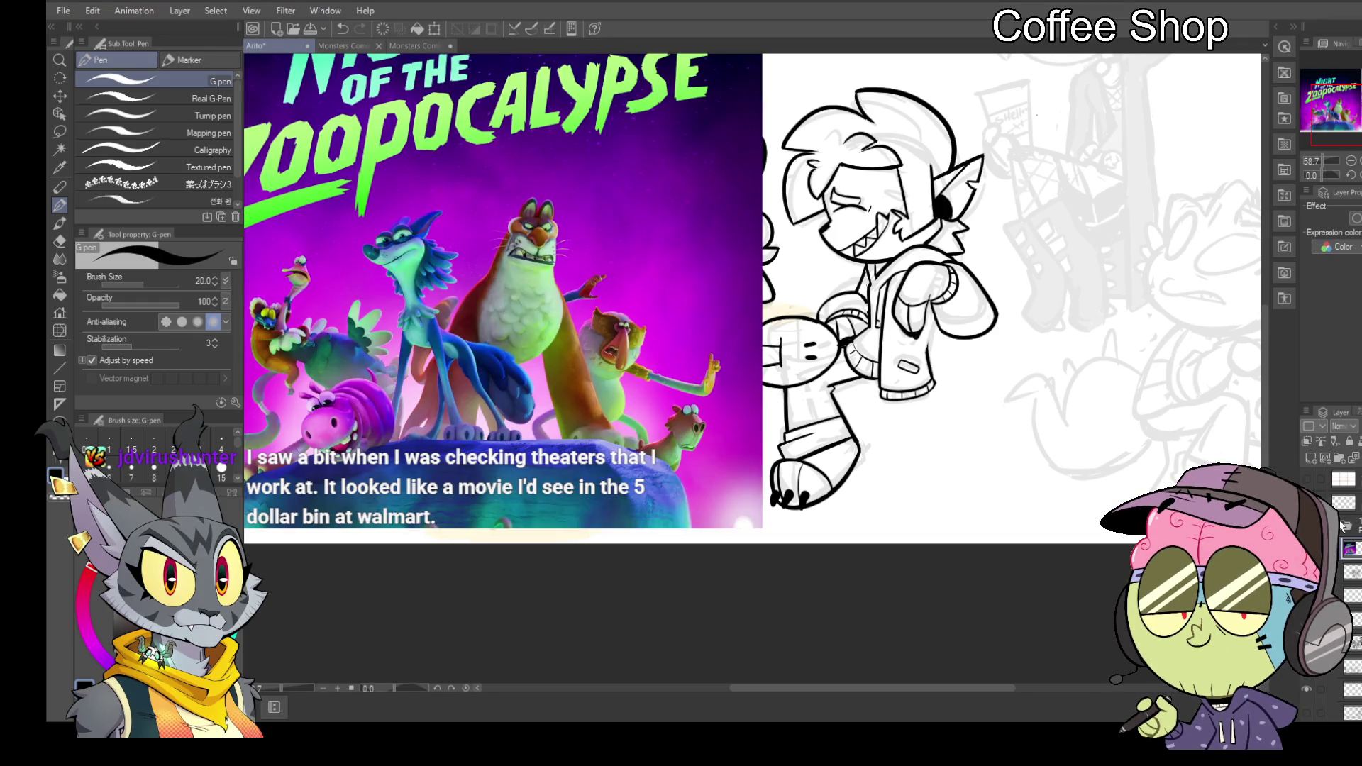
pyautogui.scroll(3, 1327, 105)
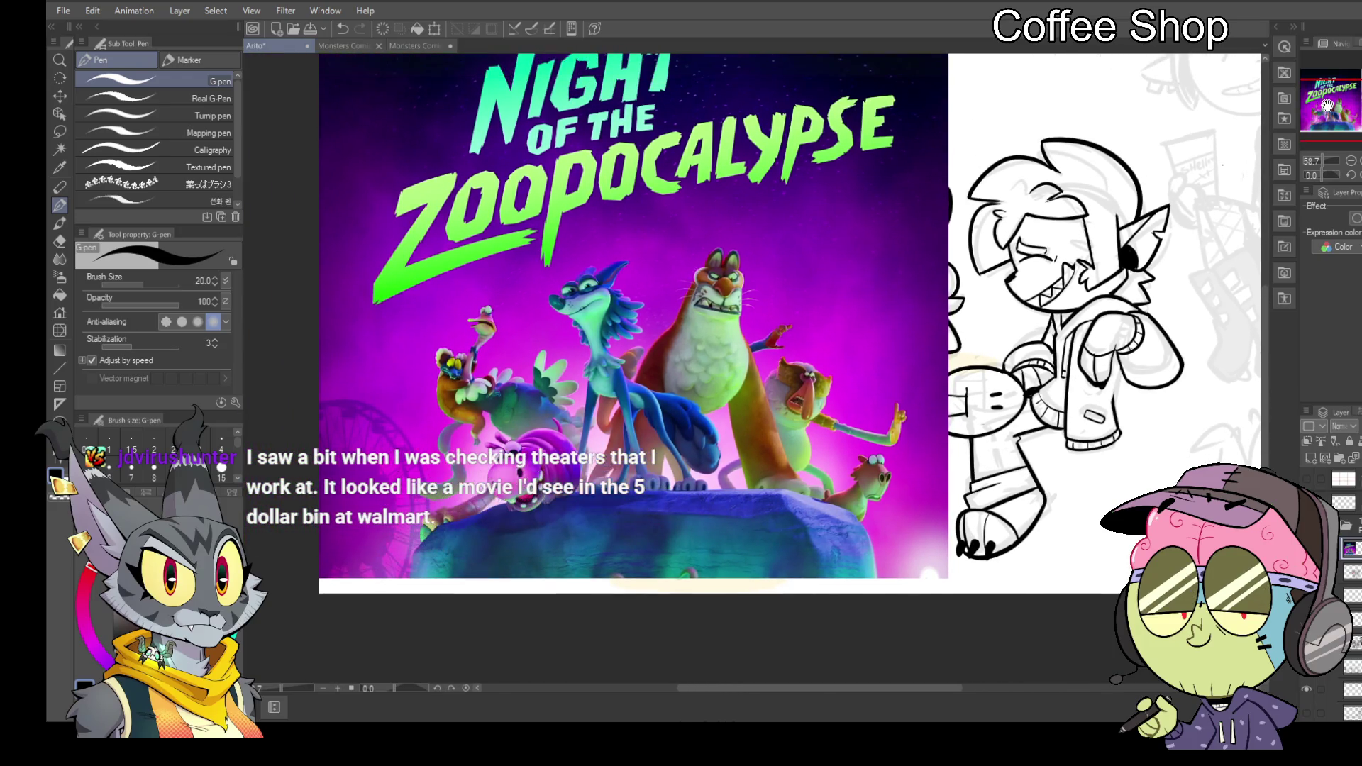
pyautogui.moveTo(1327, 105); pyautogui.dragTo(1326, 99)
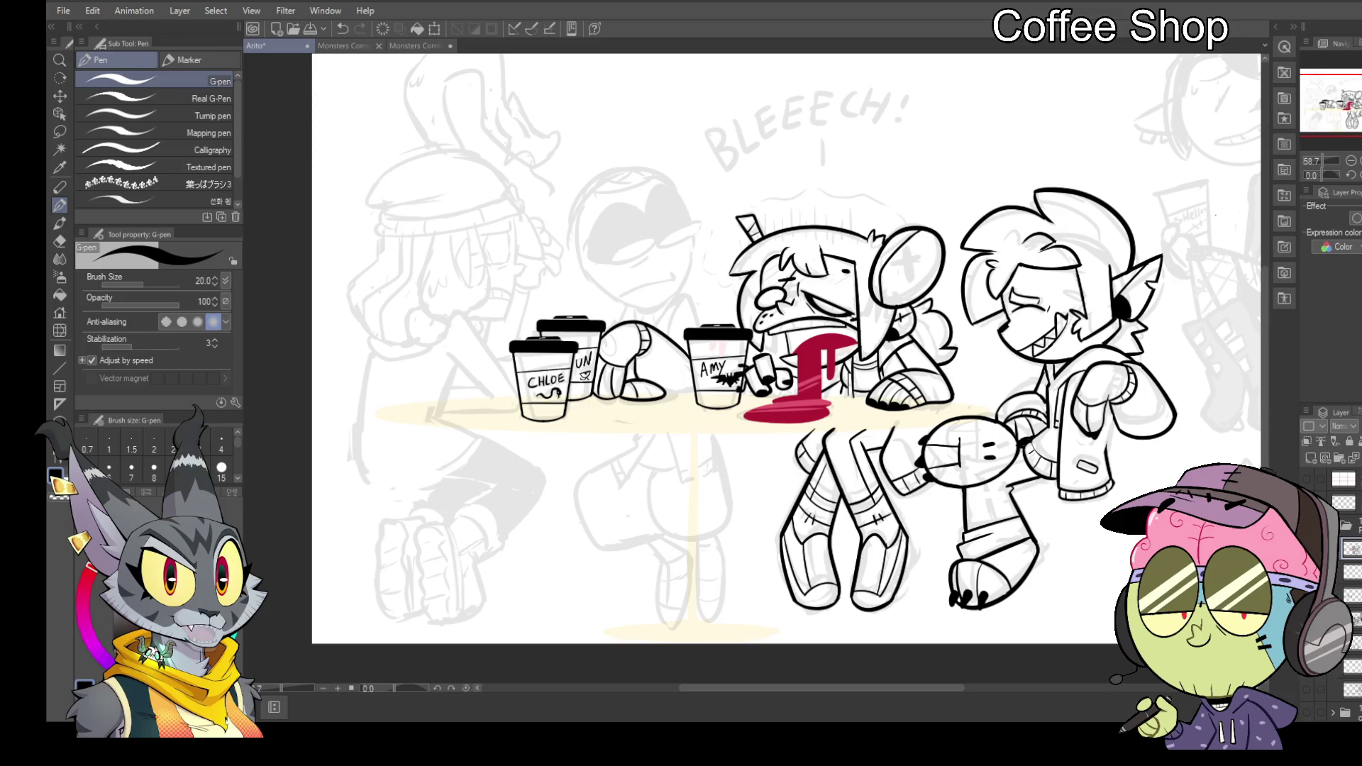
# - Mirror the canvas and pan over to the seated character's head sketch
pyautogui.hotkey('ctrl', 'z')
pyautogui.moveTo(579, 203); pyautogui.dragTo(590, 284)
pyautogui.hotkey('ctrl', 'z')
pyautogui.press('h')
pyautogui.moveTo(925, 257); pyautogui.dragTo(553, 289)
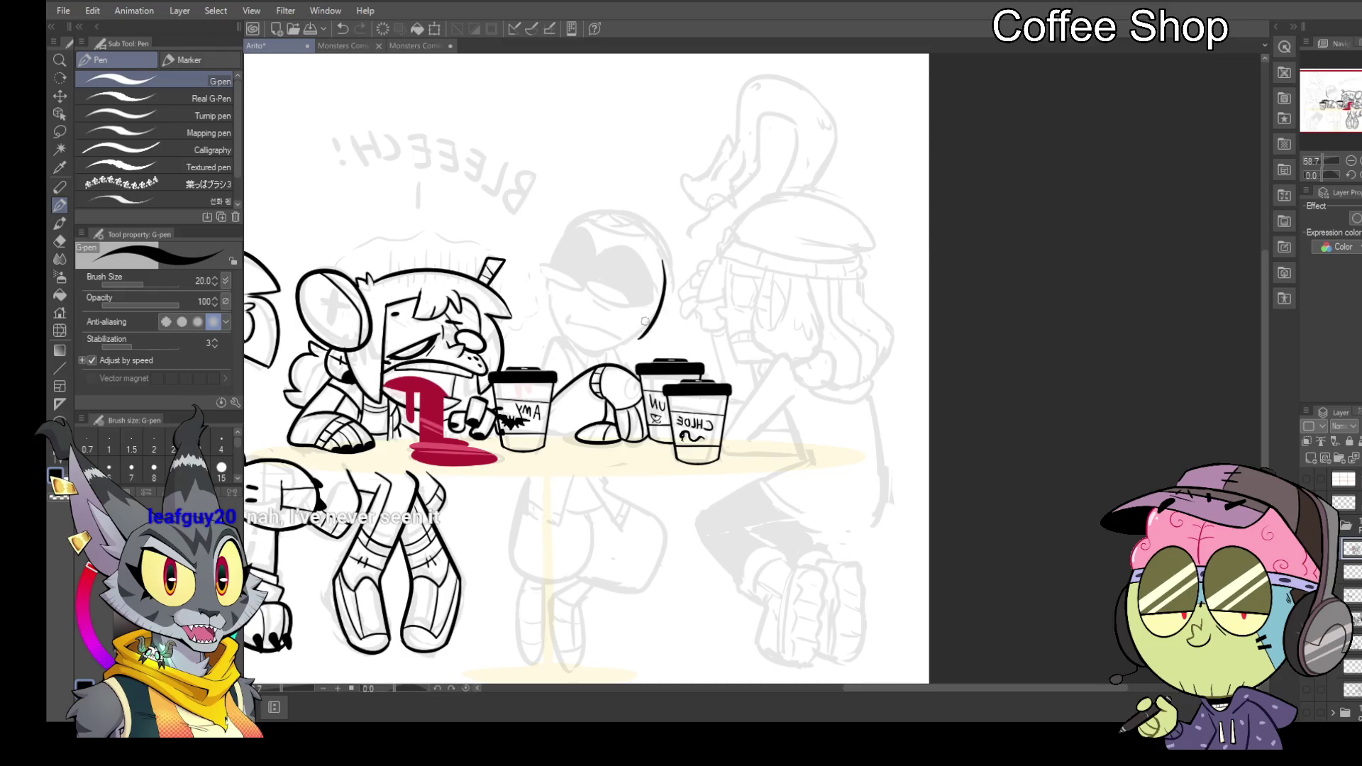
# - Ink the lower and right curves of the round head, then rotate the view about 25 degrees
pyautogui.moveTo(550, 269)
pyautogui.mouseDown()
pyautogui.moveTo(588, 352)
pyautogui.moveTo(654, 319)
pyautogui.mouseUp()
pyautogui.hotkey('ctrl', 'z')
pyautogui.hotkey('ctrl', 'z')
pyautogui.hotkey('ctrl', 'z')
pyautogui.moveTo(587, 352); pyautogui.dragTo(654, 327)
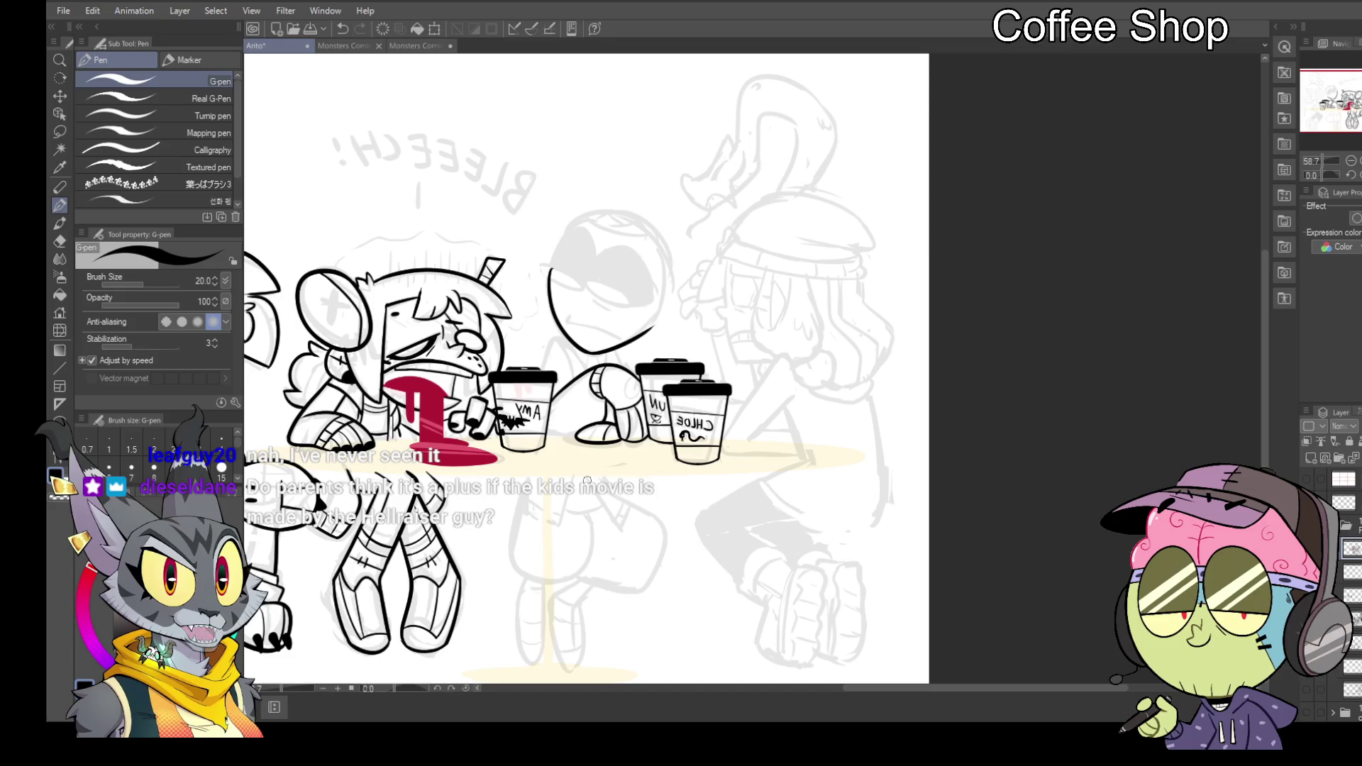
pyautogui.moveTo(547, 284)
pyautogui.mouseDown()
pyautogui.moveTo(667, 282)
pyautogui.moveTo(654, 324)
pyautogui.moveTo(550, 264)
pyautogui.moveTo(635, 217)
pyautogui.mouseUp()
pyautogui.hotkey('ctrl', 'z')
pyautogui.hotkey('ctrl', 'z')
pyautogui.hotkey('ctrl', 'z')
pyautogui.hotkey('ctrl', 'z')
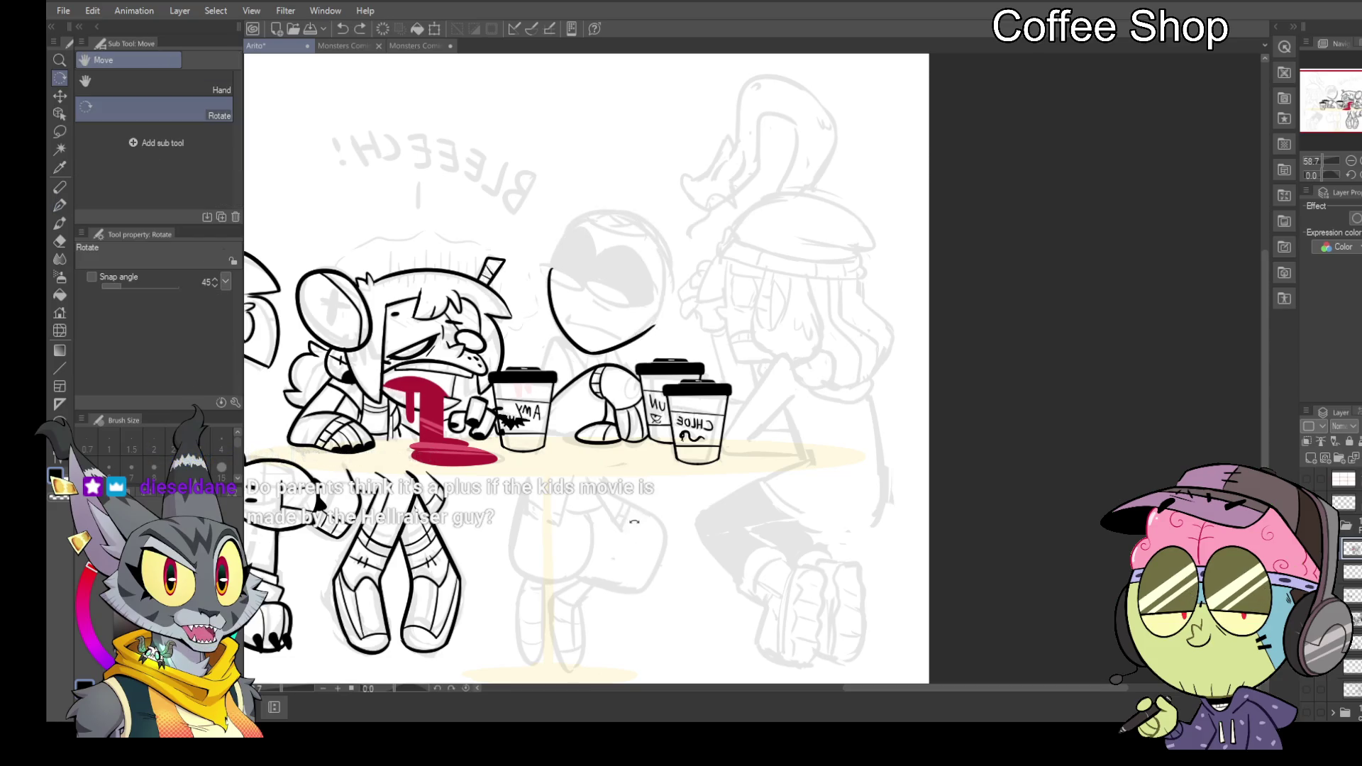
pyautogui.moveTo(630, 563); pyautogui.dragTo(724, 596)
# - With the G-pen, ink the round head's outline arcs, undoing poor attempts
pyautogui.click(66, 205)
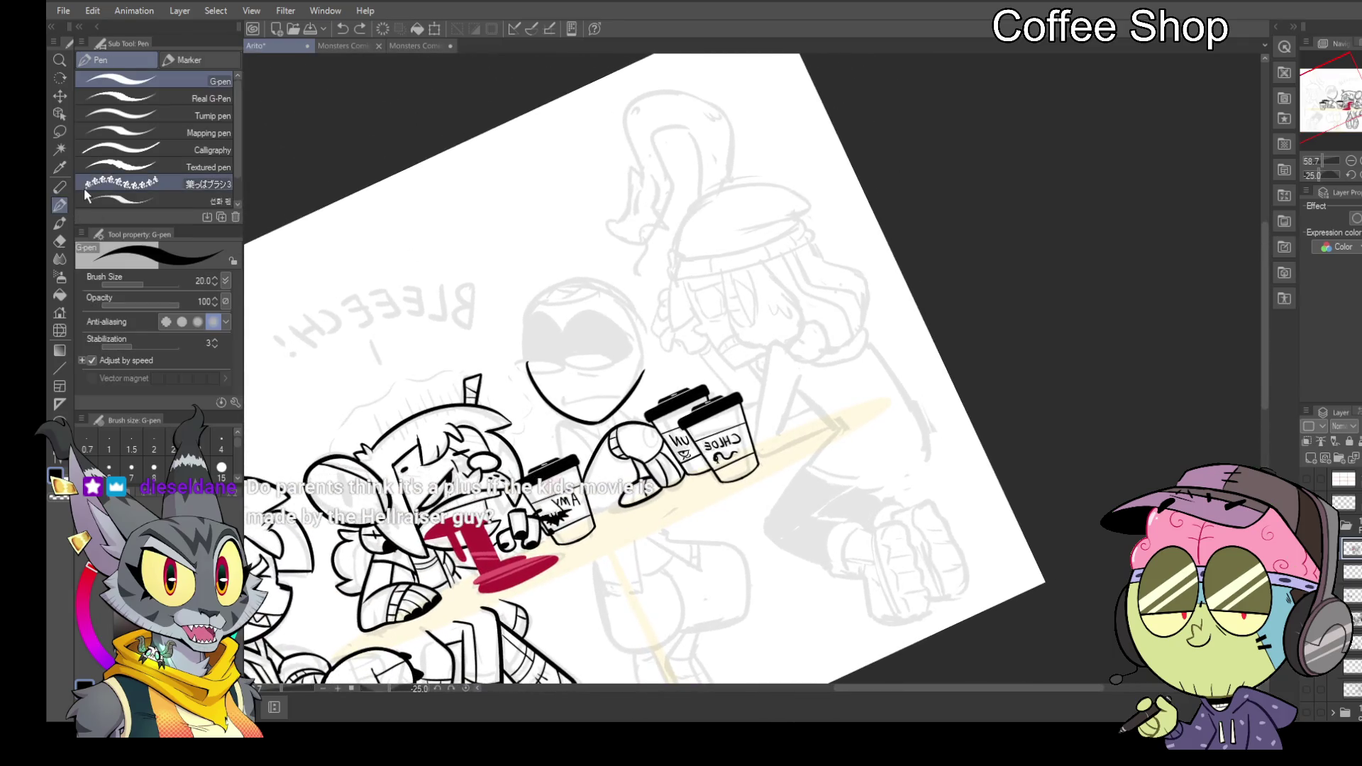
pyautogui.moveTo(527, 366); pyautogui.dragTo(631, 312)
pyautogui.hotkey('ctrl', 'z')
pyautogui.moveTo(643, 358); pyautogui.dragTo(528, 365)
pyautogui.hotkey('ctrl', 'z')
pyautogui.moveTo(642, 376); pyautogui.dragTo(525, 365)
pyautogui.hotkey('ctrl', 'z')
pyautogui.moveTo(645, 376)
pyautogui.mouseDown()
pyautogui.moveTo(620, 298)
pyautogui.moveTo(542, 291)
pyautogui.mouseUp()
pyautogui.hotkey('ctrl', 'z')
pyautogui.moveTo(644, 376)
pyautogui.mouseDown()
pyautogui.moveTo(546, 287)
pyautogui.moveTo(528, 372)
pyautogui.mouseUp()
pyautogui.hotkey('ctrl', 'z')
pyautogui.hotkey('ctrl', 'z')
pyautogui.moveTo(523, 305); pyautogui.dragTo(528, 369)
pyautogui.moveTo(525, 305); pyautogui.dragTo(656, 282)
pyautogui.hotkey('ctrl', 'z')
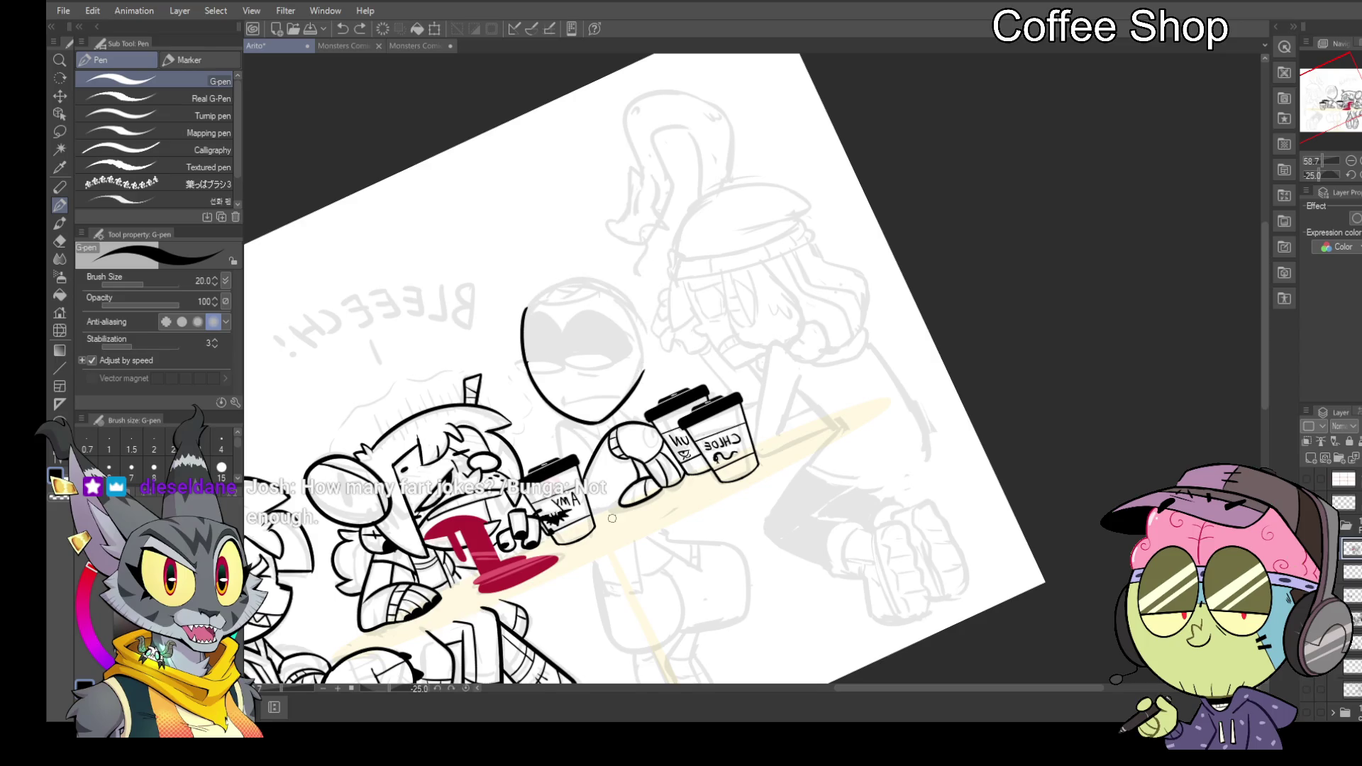
pyautogui.hotkey('ctrl', 'z')
pyautogui.hotkey('ctrl', 'z')
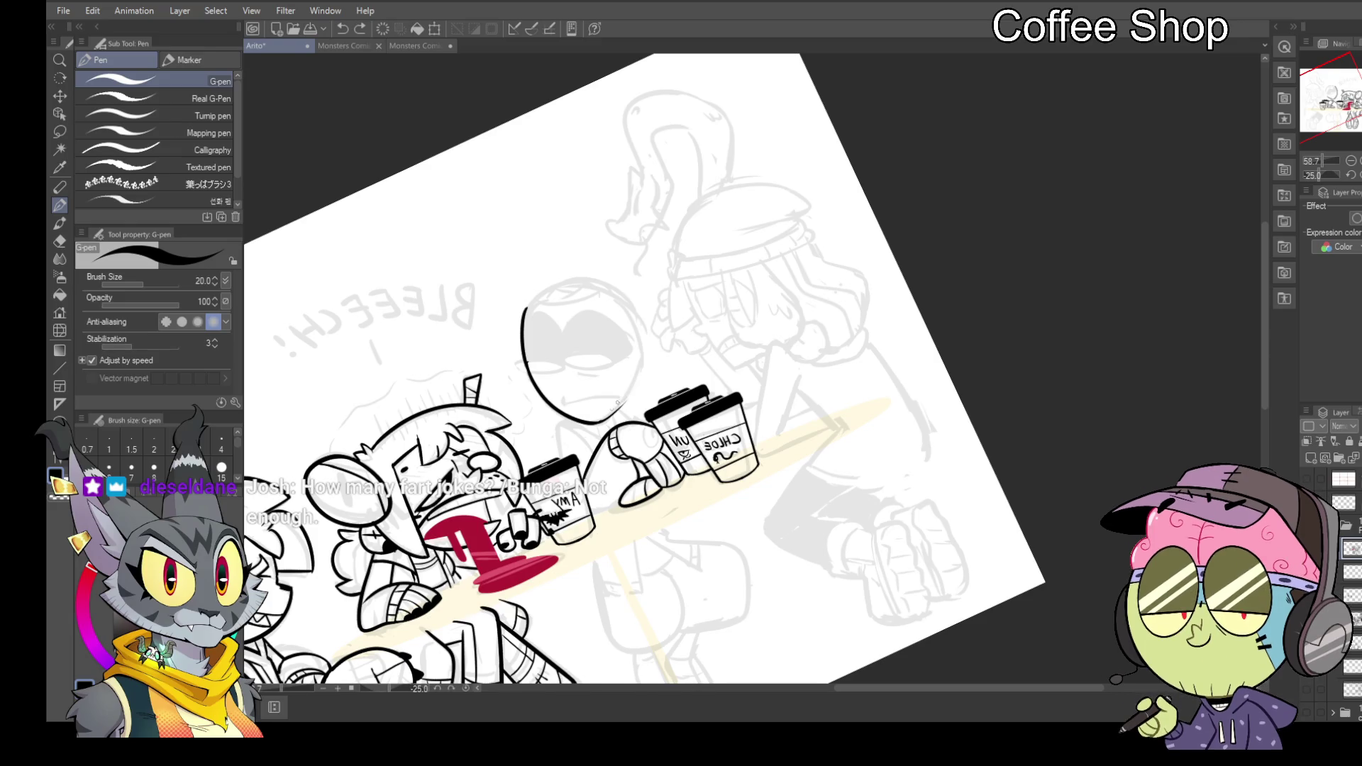
pyautogui.hotkey('ctrl', 'y')
pyautogui.hotkey('ctrl', 'z')
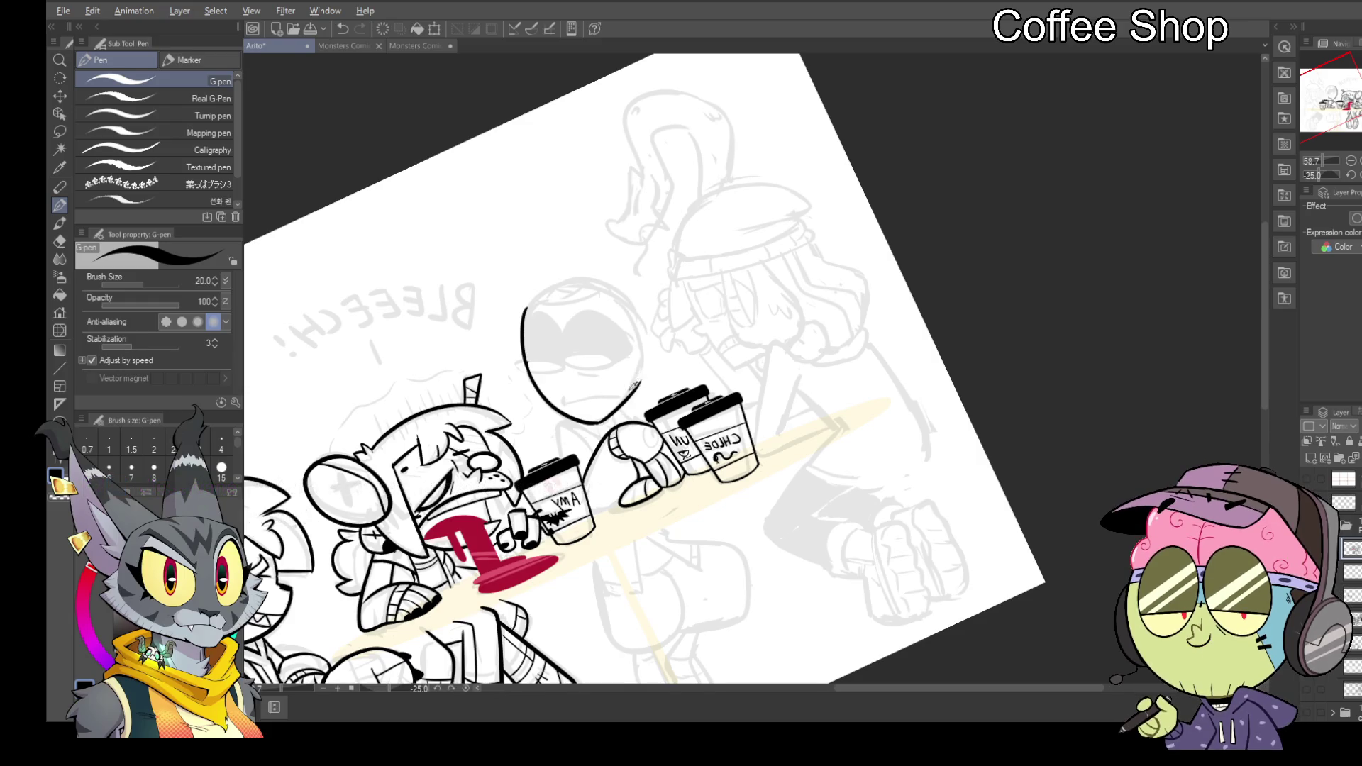
# - Extend the head's bottom arc up the right side and close the top with an arc
pyautogui.moveTo(605, 422); pyautogui.dragTo(621, 413)
pyautogui.hotkey('ctrl', 'z')
pyautogui.hotkey('ctrl', 'z')
pyautogui.hotkey('ctrl', 'z')
pyautogui.moveTo(596, 423); pyautogui.dragTo(642, 368)
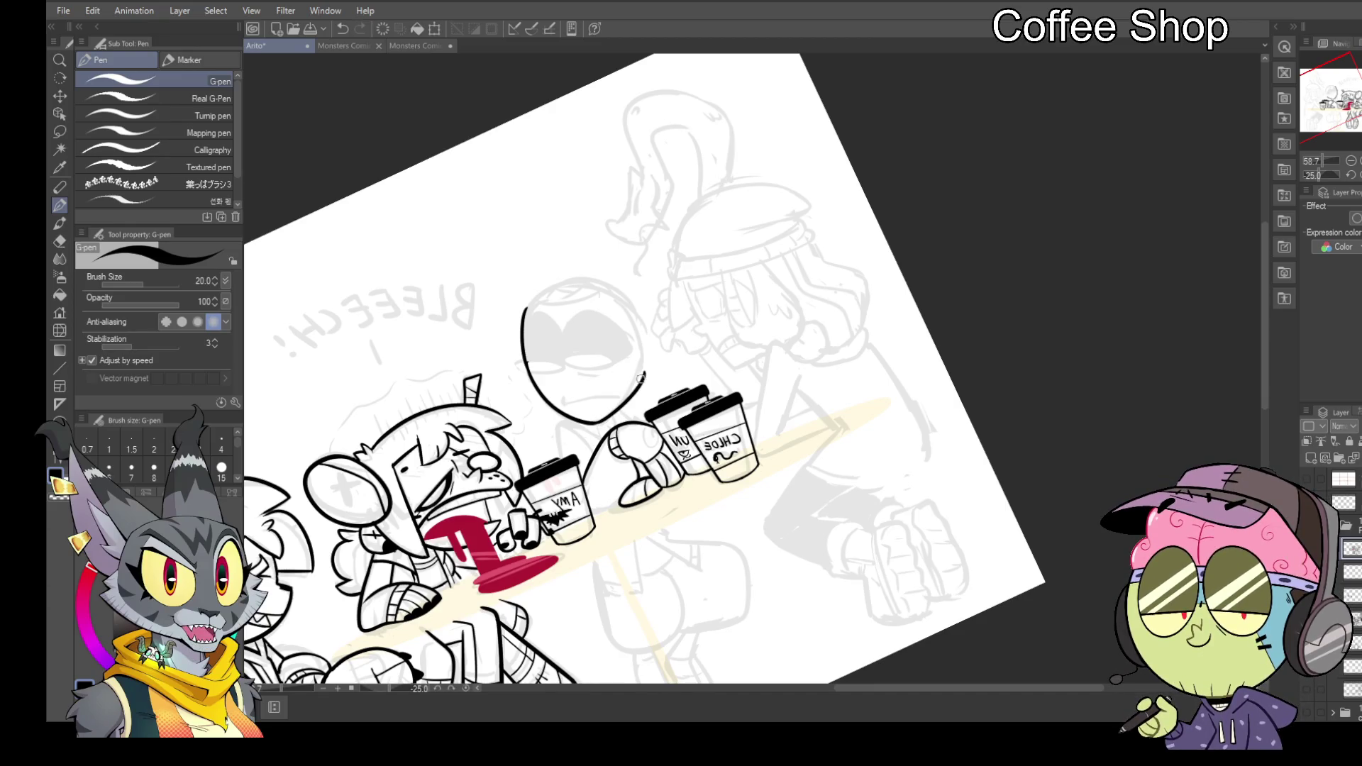
pyautogui.moveTo(641, 380); pyautogui.dragTo(526, 307)
pyautogui.hotkey('ctrl', 'z')
pyautogui.moveTo(649, 354); pyautogui.dragTo(525, 312)
pyautogui.hotkey('ctrl', 'z')
pyautogui.moveTo(650, 351); pyautogui.dragTo(527, 312)
pyautogui.hotkey('ctrl', 'z')
pyautogui.hotkey('ctrl', 'z')
pyautogui.hotkey('ctrl', 'z')
pyautogui.hotkey('ctrl', 'z')
pyautogui.moveTo(651, 370)
pyautogui.mouseDown()
pyautogui.moveTo(643, 320)
pyautogui.moveTo(536, 291)
pyautogui.mouseUp()
pyautogui.hotkey('ctrl', 'z')
pyautogui.moveTo(522, 319); pyautogui.dragTo(650, 358)
pyautogui.hotkey('ctrl', 'z')
pyautogui.moveTo(522, 319); pyautogui.dragTo(650, 358)
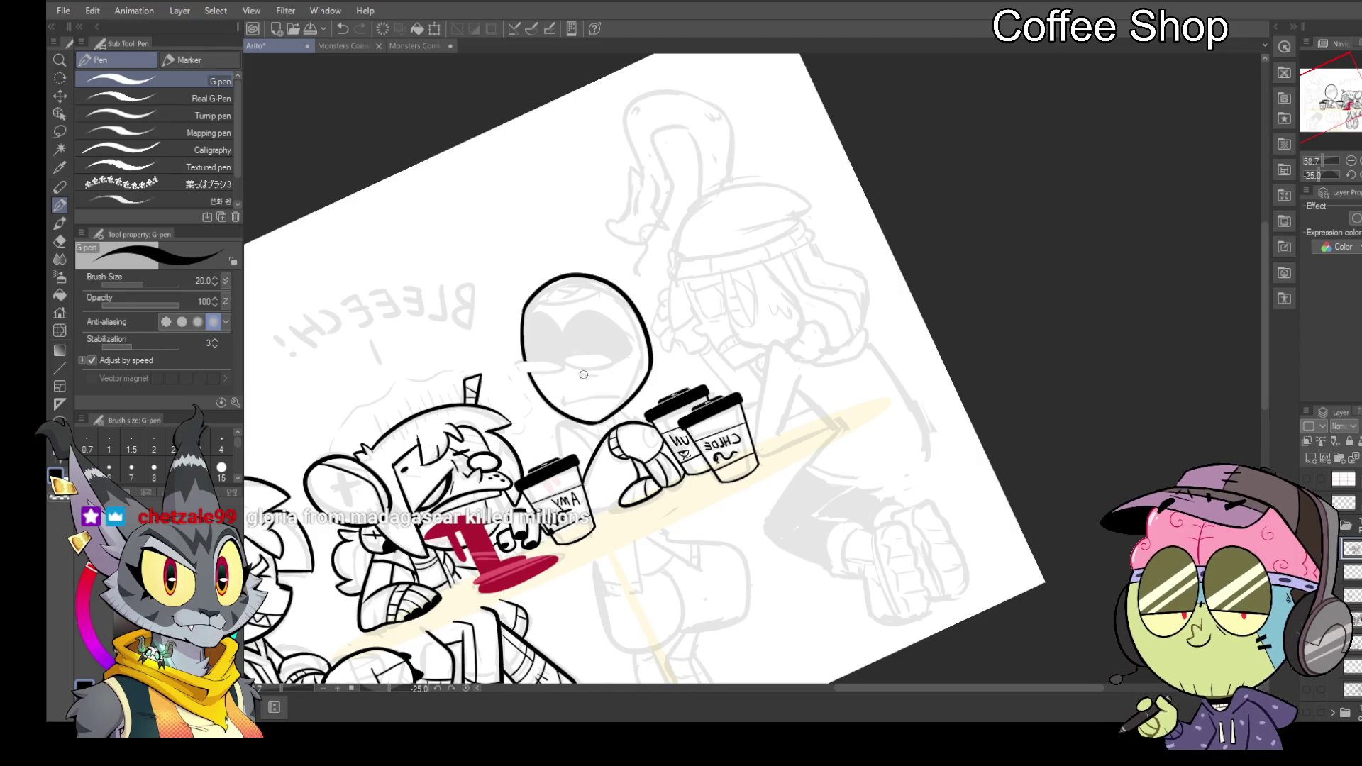
# - Draw the mouth line and a curve across the top of the round head
pyautogui.moveTo(562, 402); pyautogui.dragTo(617, 396)
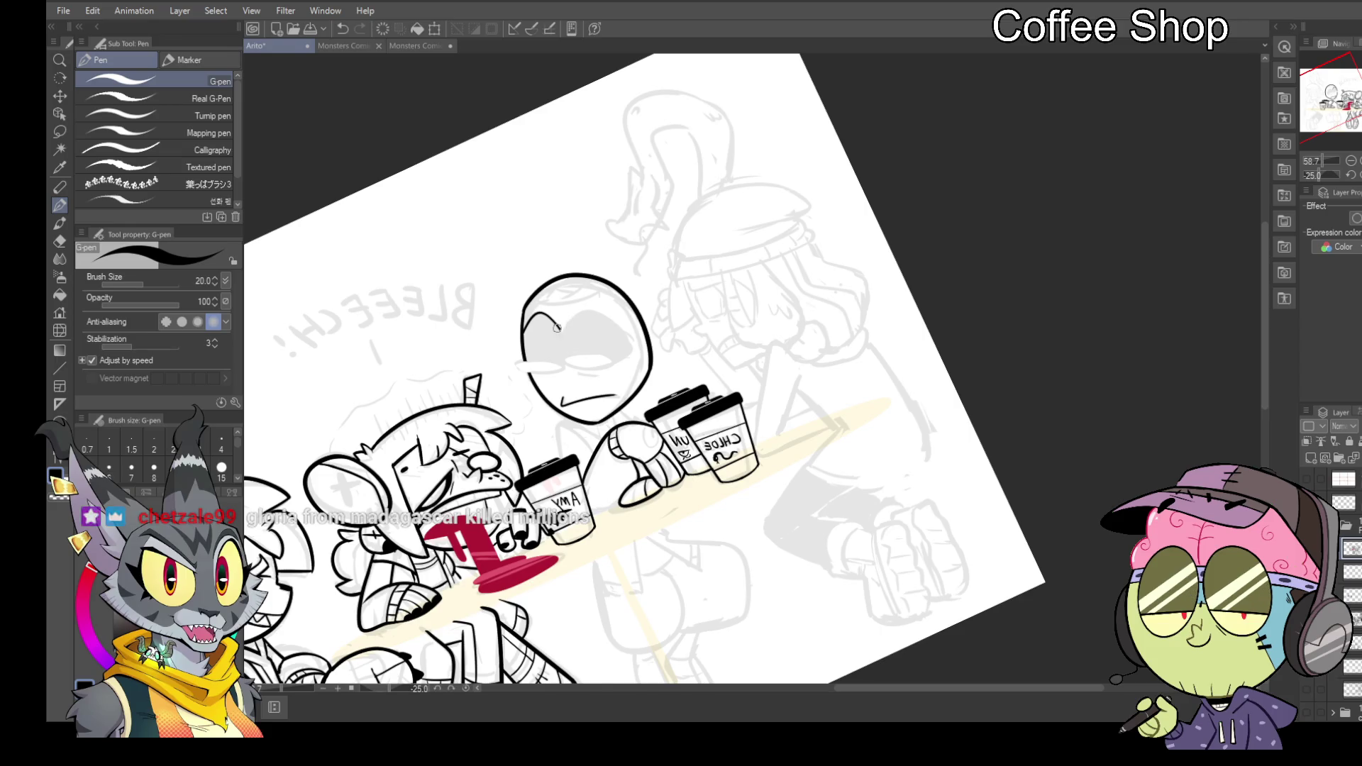
pyautogui.moveTo(562, 328); pyautogui.dragTo(636, 350)
pyautogui.hotkey('ctrl', 'z')
pyautogui.moveTo(562, 328)
pyautogui.mouseDown()
pyautogui.moveTo(629, 352)
pyautogui.moveTo(622, 324)
pyautogui.moveTo(626, 358)
pyautogui.mouseUp()
pyautogui.hotkey('ctrl', 'z')
pyautogui.hotkey('ctrl', 'z')
pyautogui.hotkey('ctrl', 'z')
pyautogui.hotkey('ctrl', 'z')
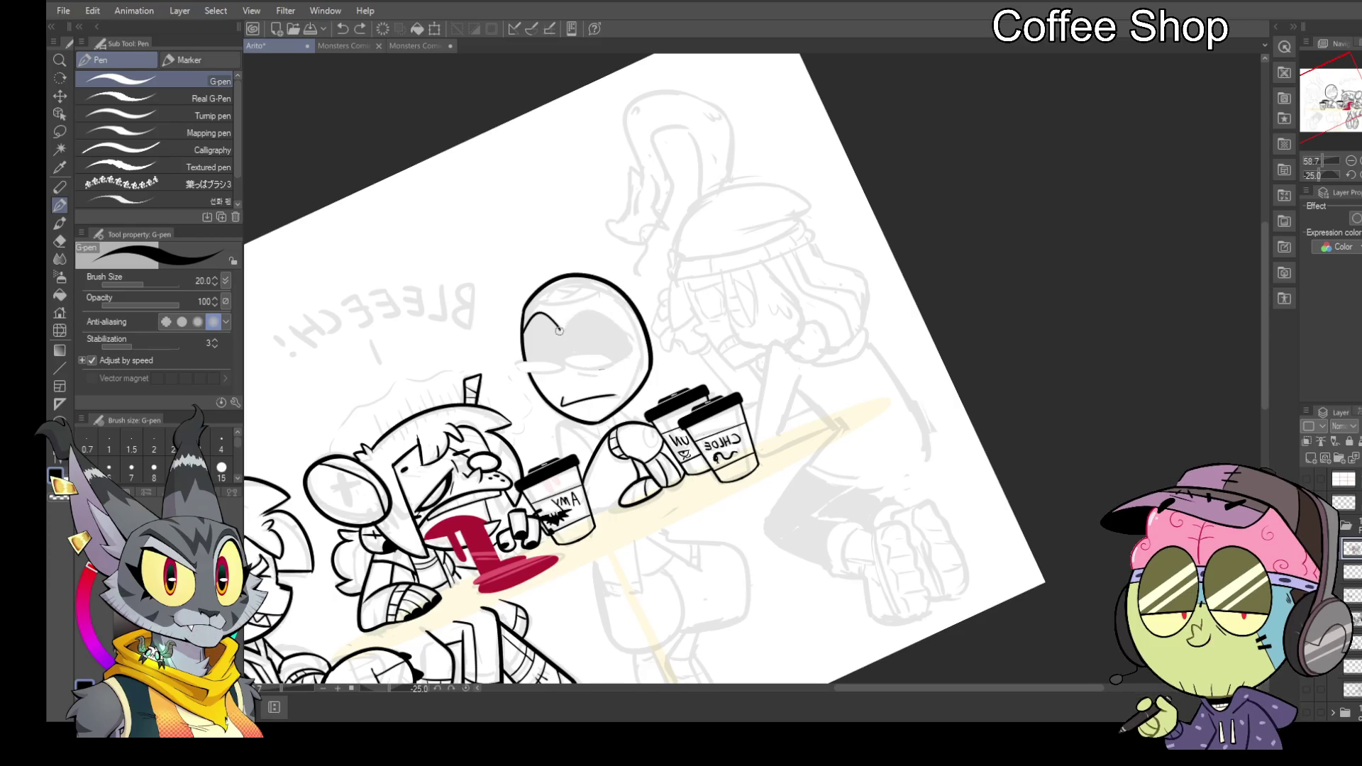
pyautogui.hotkey('ctrl', 'z')
pyautogui.moveTo(560, 330); pyautogui.dragTo(633, 357)
pyautogui.moveTo(633, 353)
pyautogui.mouseDown()
pyautogui.moveTo(600, 370)
pyautogui.moveTo(613, 376)
pyautogui.mouseUp()
pyautogui.hotkey('ctrl', 'z')
# - Lasso the top of the round head and scale it down to 96% height
pyautogui.press('h')
pyautogui.moveTo(645, 319); pyautogui.dragTo(416, 229)
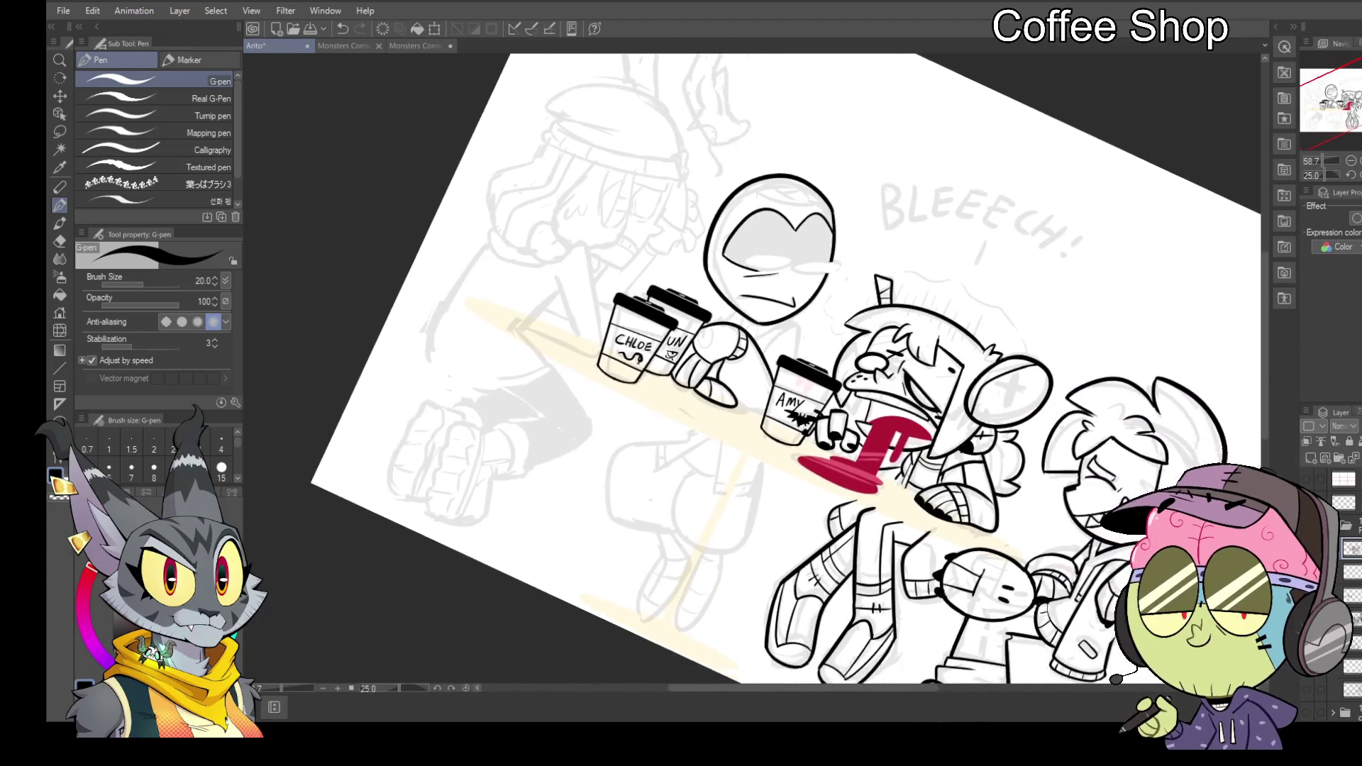
pyautogui.moveTo(706, 254); pyautogui.dragTo(646, 266)
pyautogui.hotkey('ctrl', 'z')
pyautogui.press('m')
pyautogui.moveTo(568, 227); pyautogui.dragTo(697, 234)
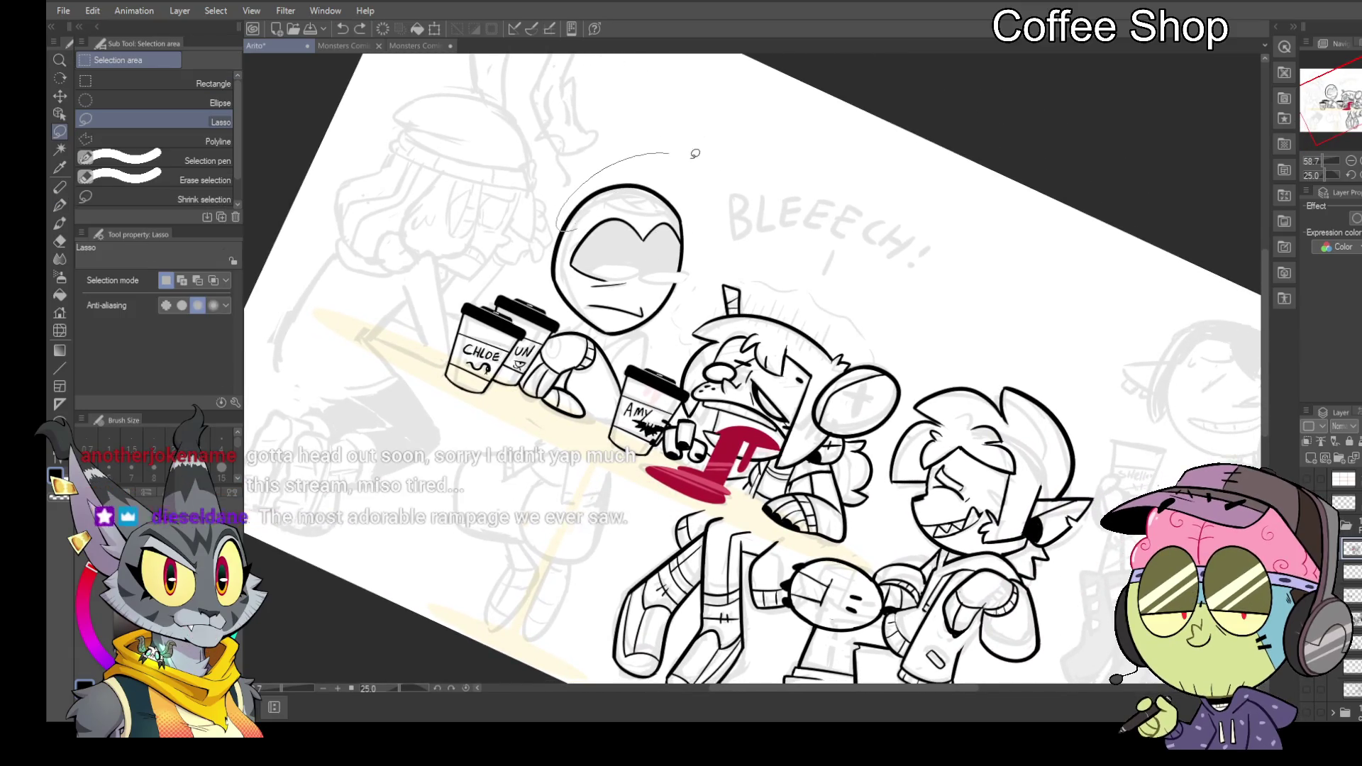
pyautogui.hotkey('ctrl', 't')
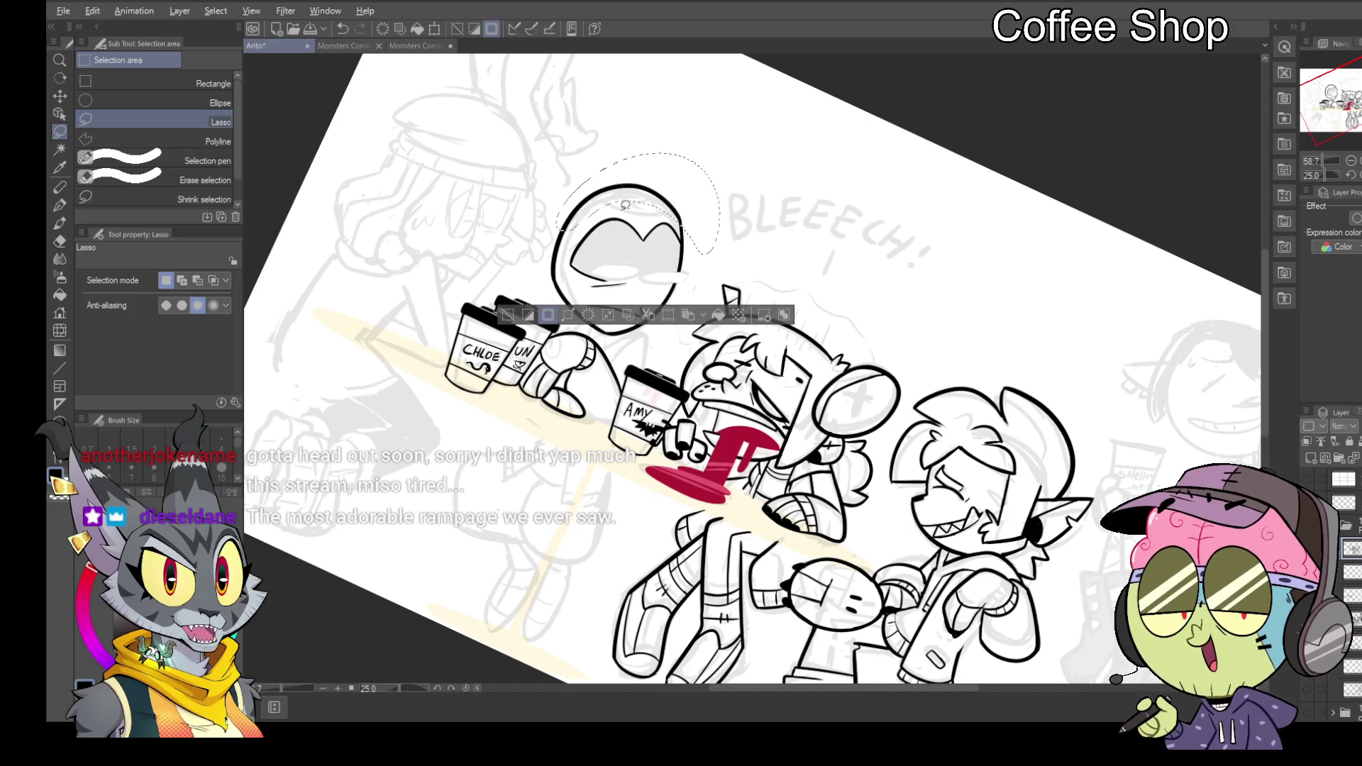
pyautogui.moveTo(671, 151); pyautogui.dragTo(671, 156)
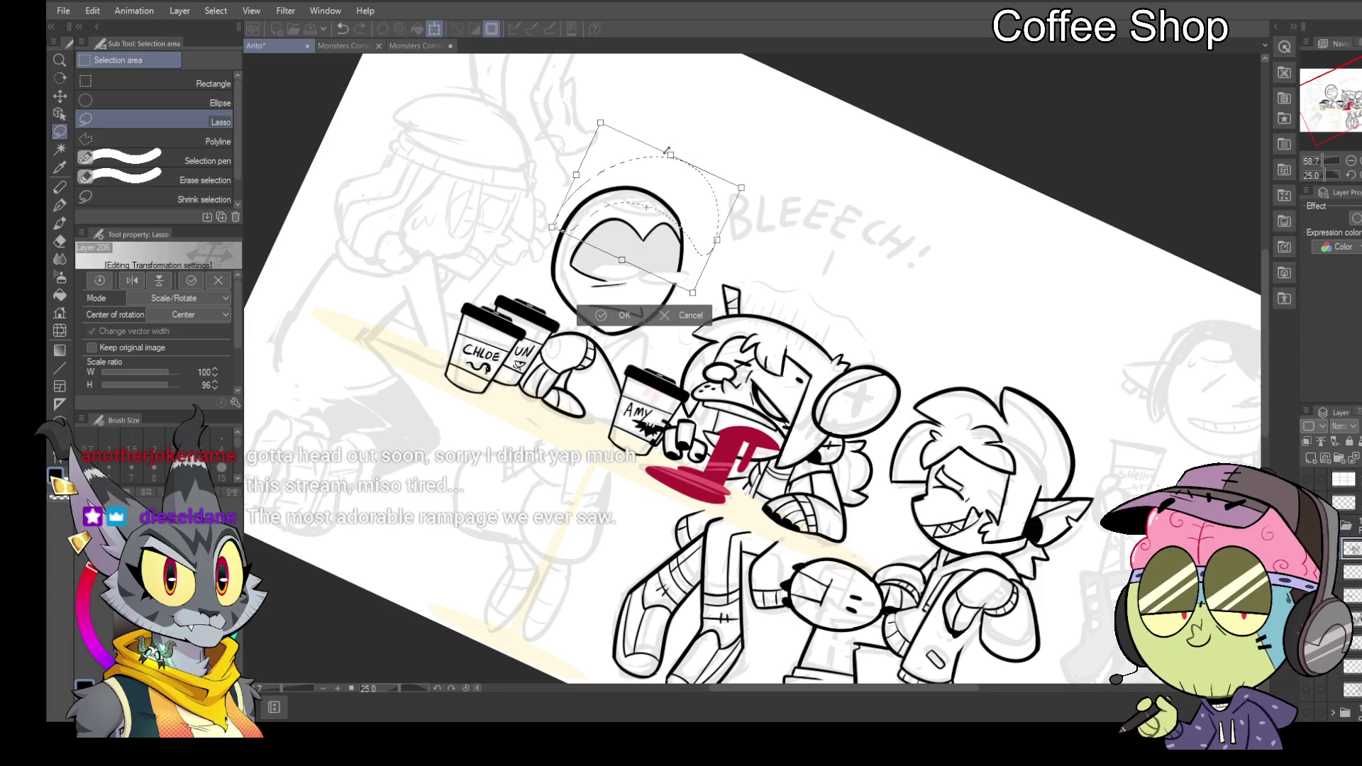
pyautogui.press('Return')
pyautogui.press('p')
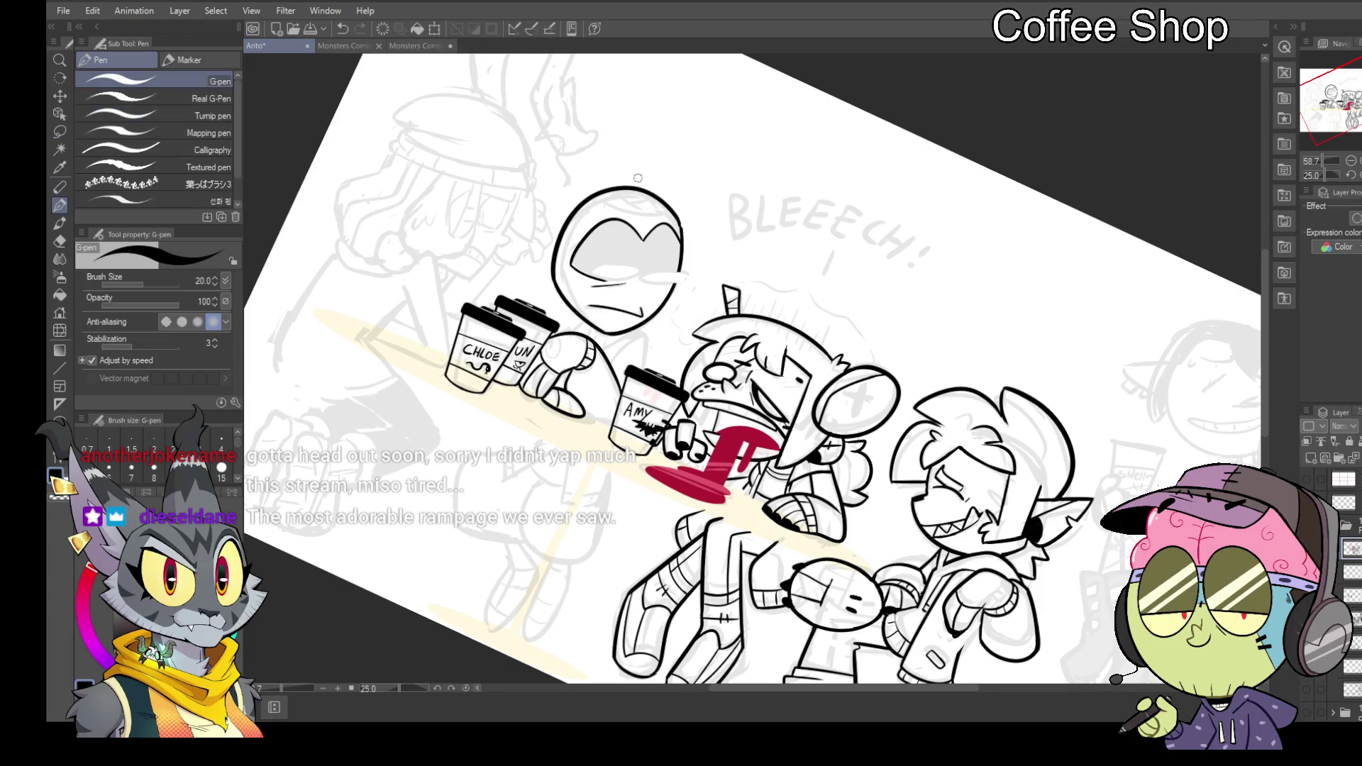
# - Touch up the head-top outline with short G-pen strokes and rotate the view nearer level
pyautogui.moveTo(627, 192)
pyautogui.mouseDown()
pyautogui.moveTo(655, 214)
pyautogui.moveTo(644, 211)
pyautogui.moveTo(671, 208)
pyautogui.mouseUp()
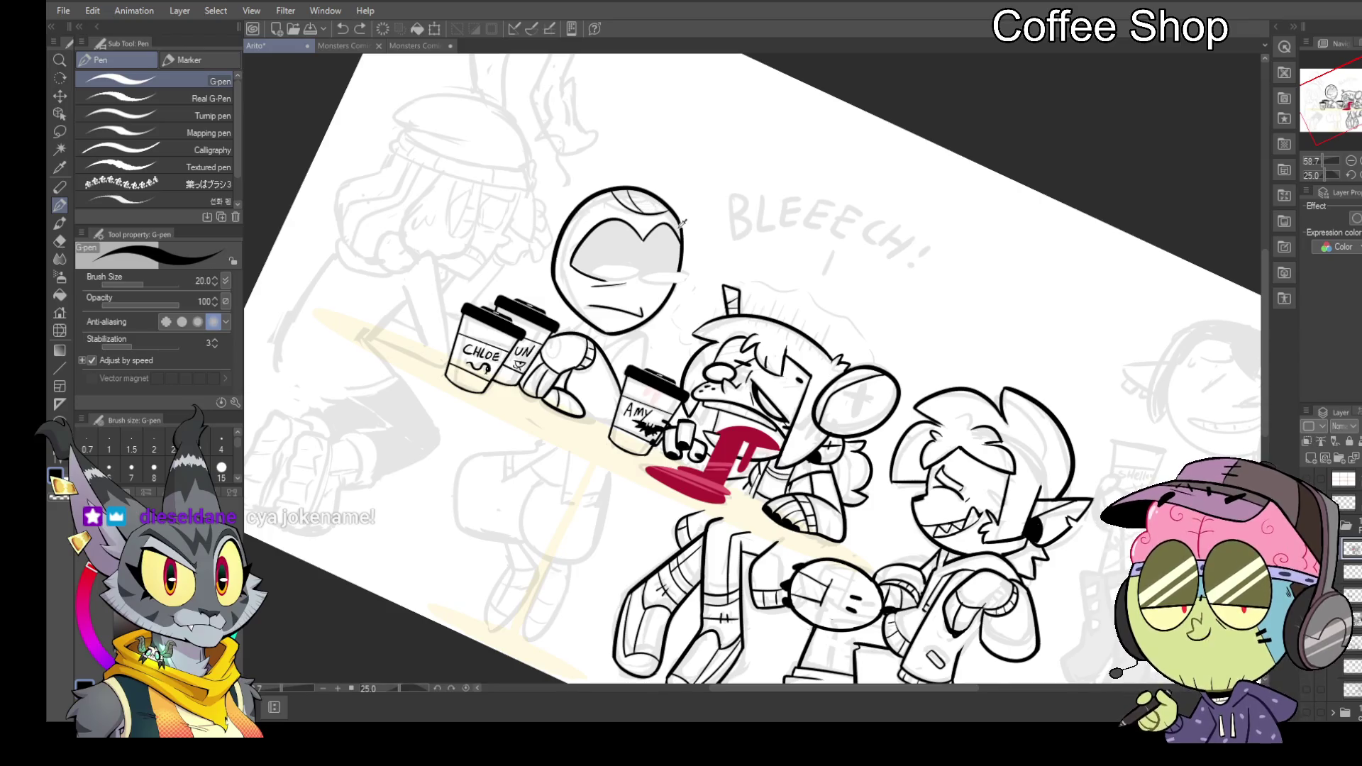
pyautogui.click(649, 211)
pyautogui.moveTo(628, 190); pyautogui.dragTo(659, 204)
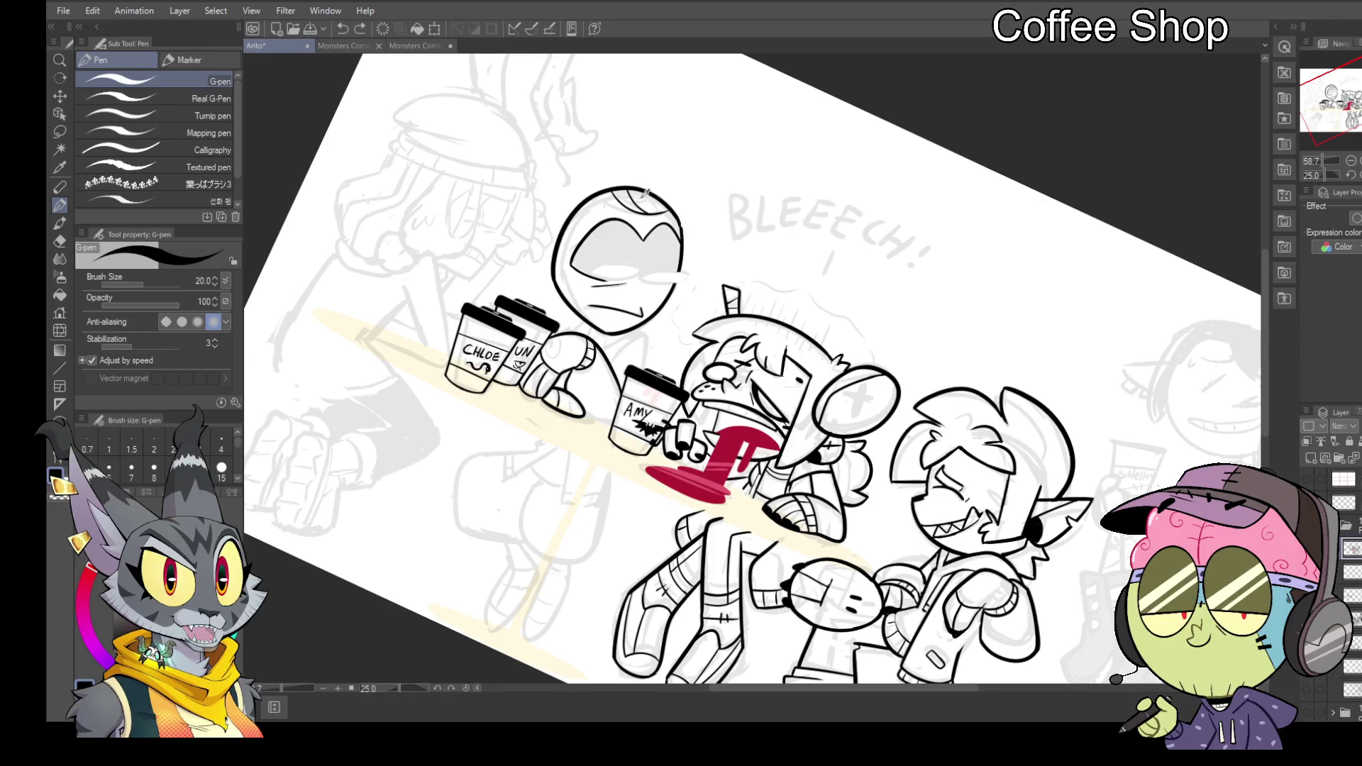
pyautogui.moveTo(634, 204); pyautogui.dragTo(654, 207)
pyautogui.hotkey('ctrl', 'z')
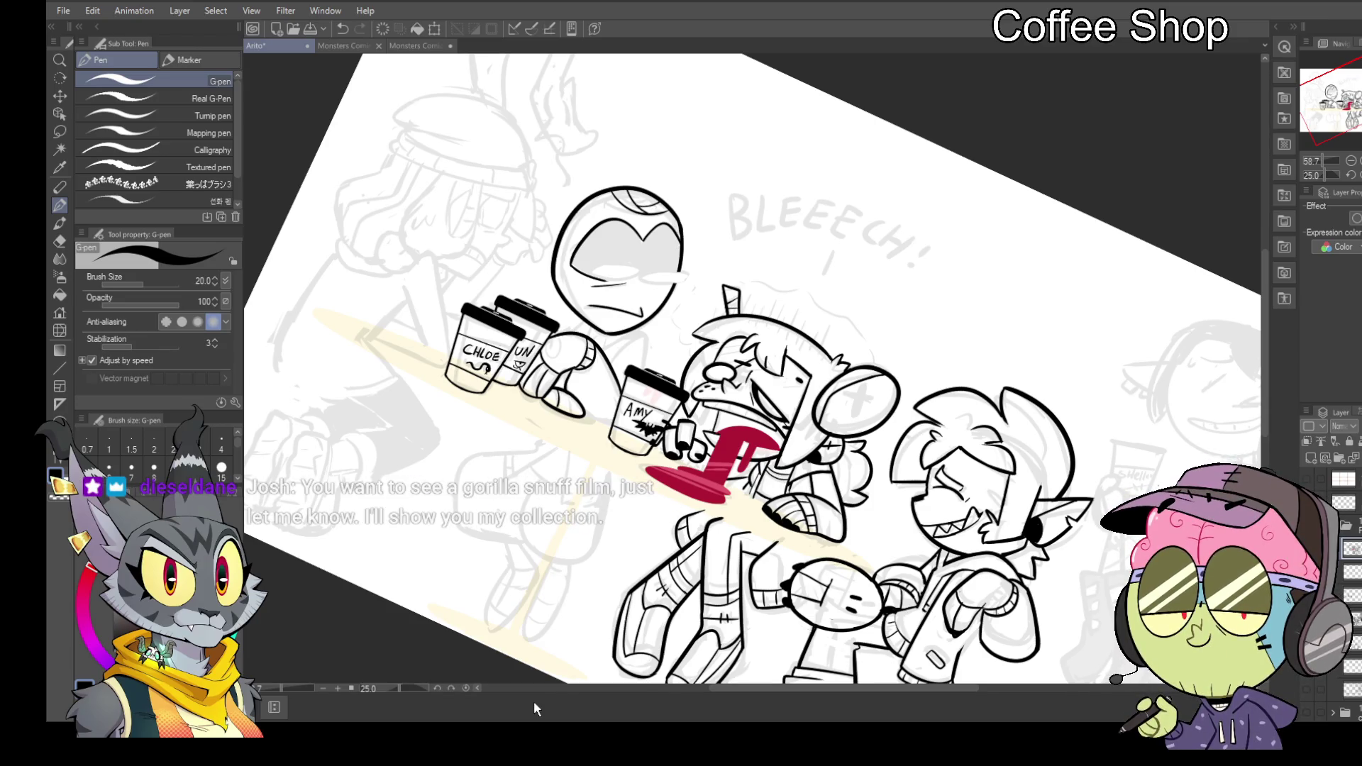
pyautogui.press('r')
pyautogui.moveTo(851, 497); pyautogui.dragTo(815, 355)
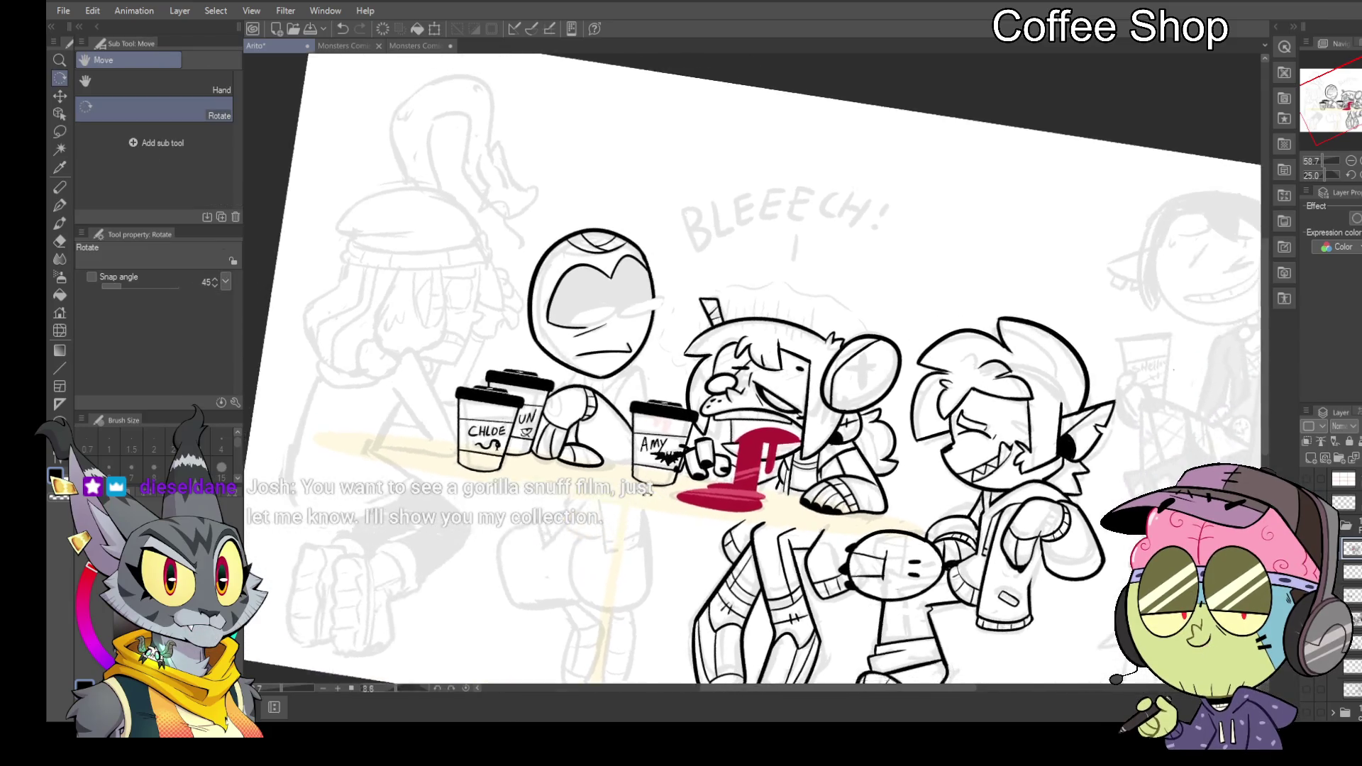
# - Reset the canvas rotation, select the G-pen, and ink the line from the chin toward the AMY cup
pyautogui.hotkey('ctrl', '@')
pyautogui.click(60, 205)
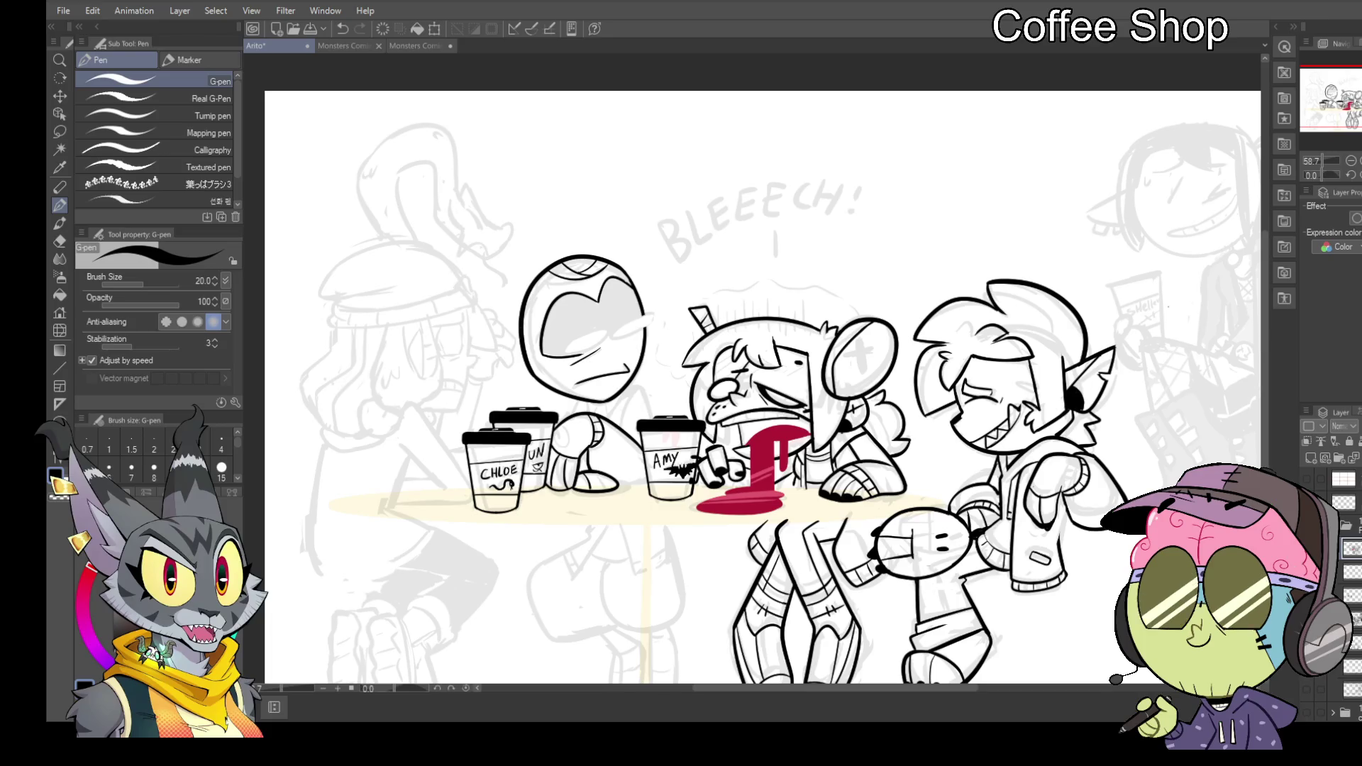
pyautogui.moveTo(1327, 102); pyautogui.dragTo(1331, 107)
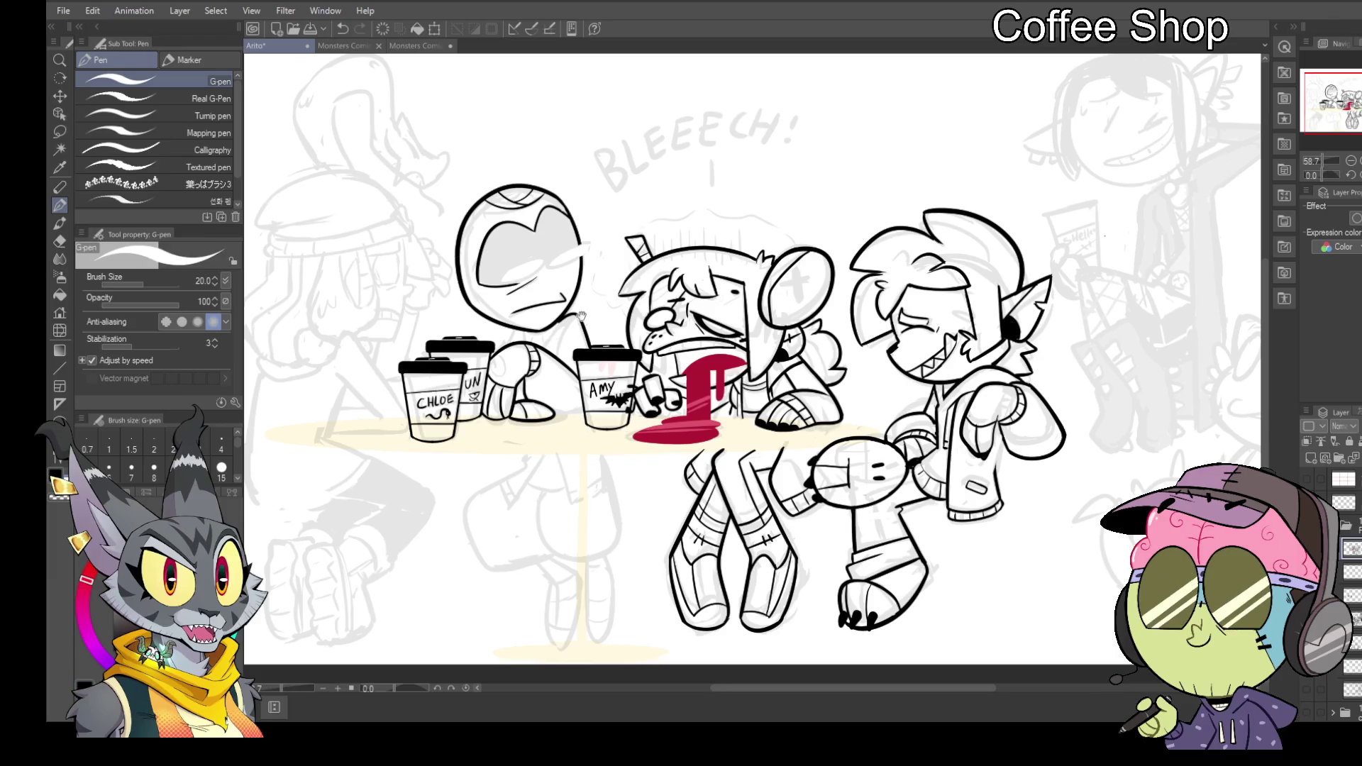
pyautogui.hotkey('ctrl', 'z')
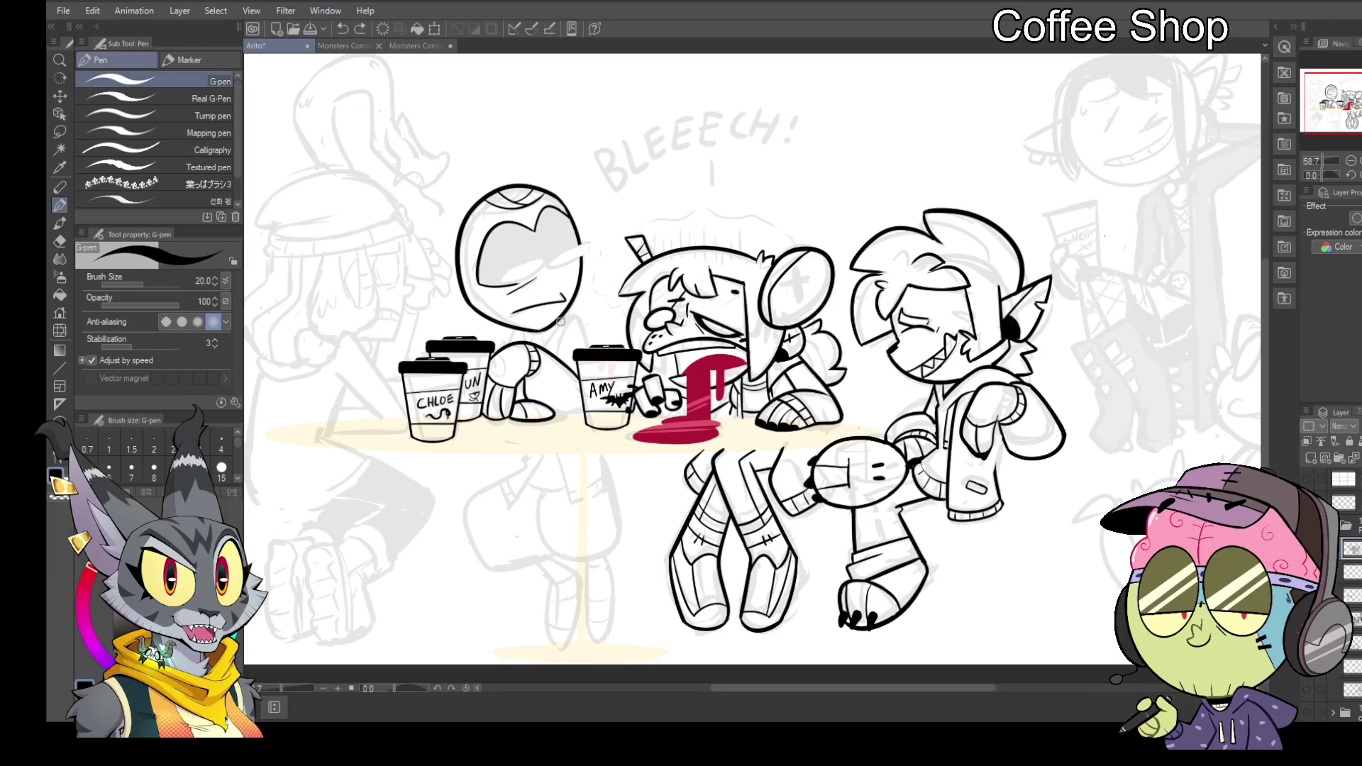
pyautogui.moveTo(560, 312)
pyautogui.mouseDown()
pyautogui.moveTo(593, 346)
pyautogui.moveTo(568, 325)
pyautogui.moveTo(556, 341)
pyautogui.mouseUp()
pyautogui.hotkey('ctrl', 'z')
pyautogui.hotkey('ctrl', 'z')
pyautogui.hotkey('ctrl', 'z')
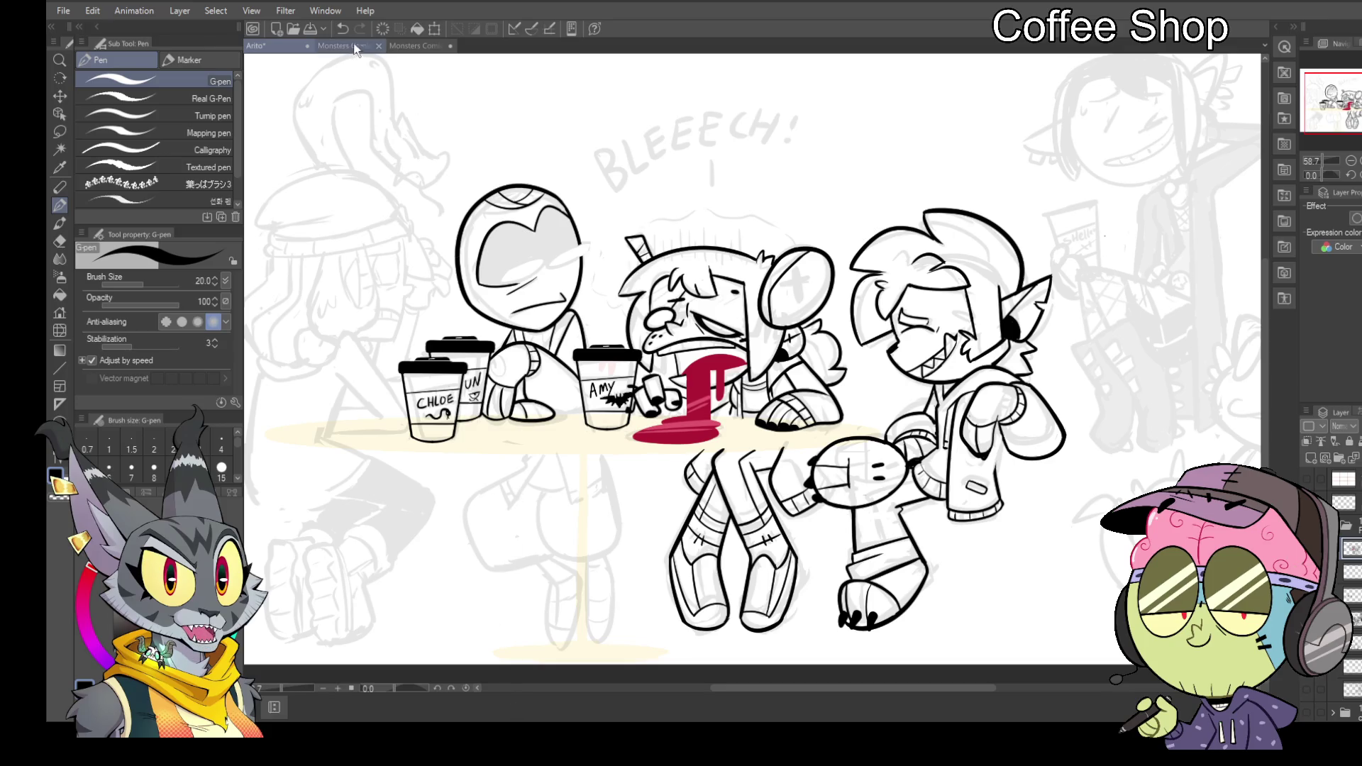
# - Sample a colour from the Monsters Comics page and toggle between the drawing colours
pyautogui.press('x')
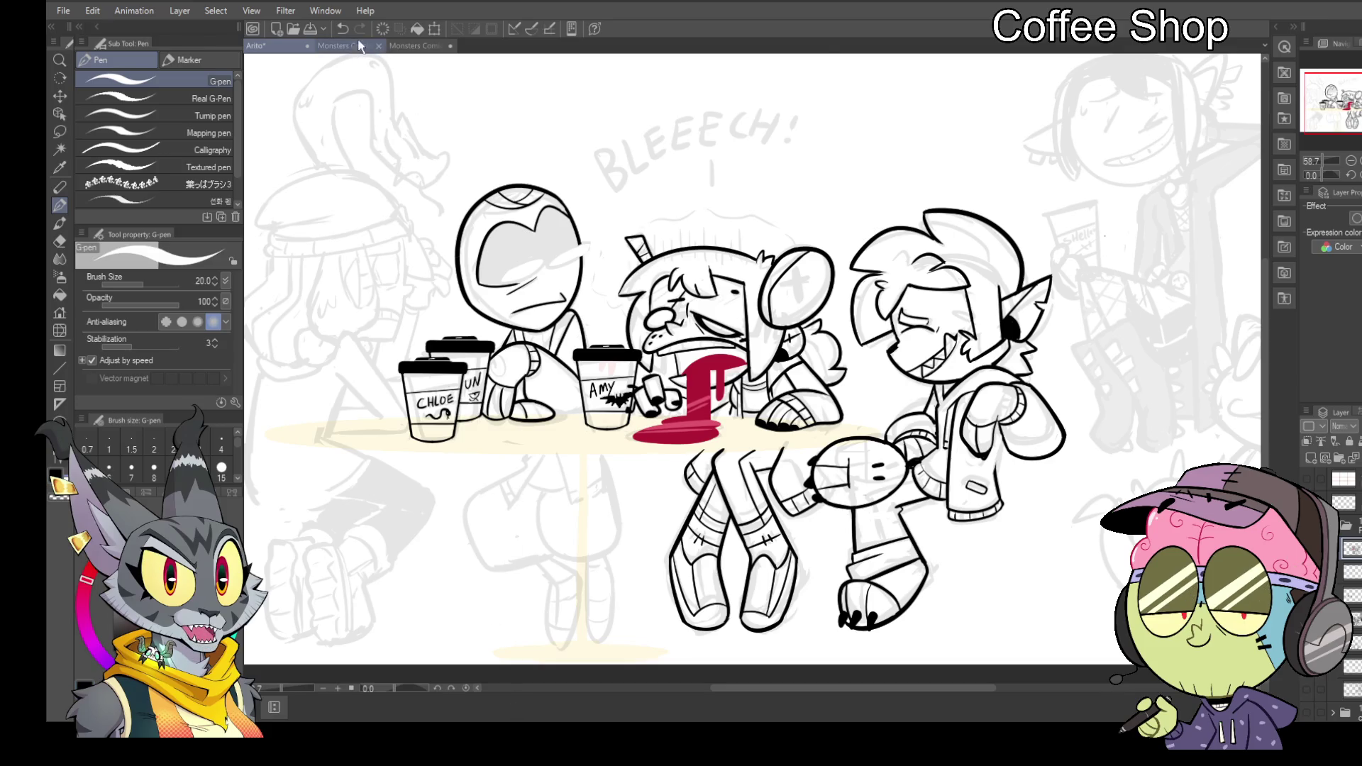
pyautogui.click(357, 47)
pyautogui.press('i')
pyautogui.click(558, 158)
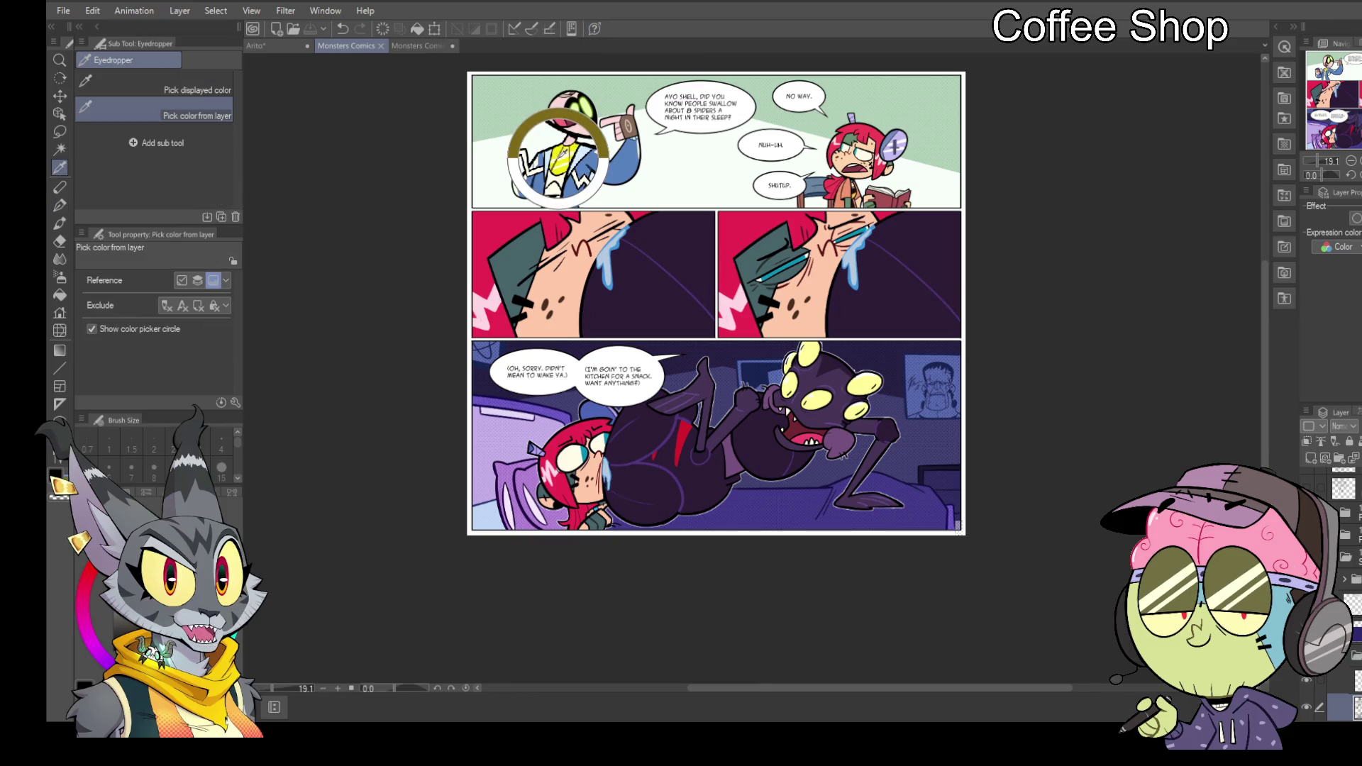
pyautogui.click(259, 45)
pyautogui.press('p')
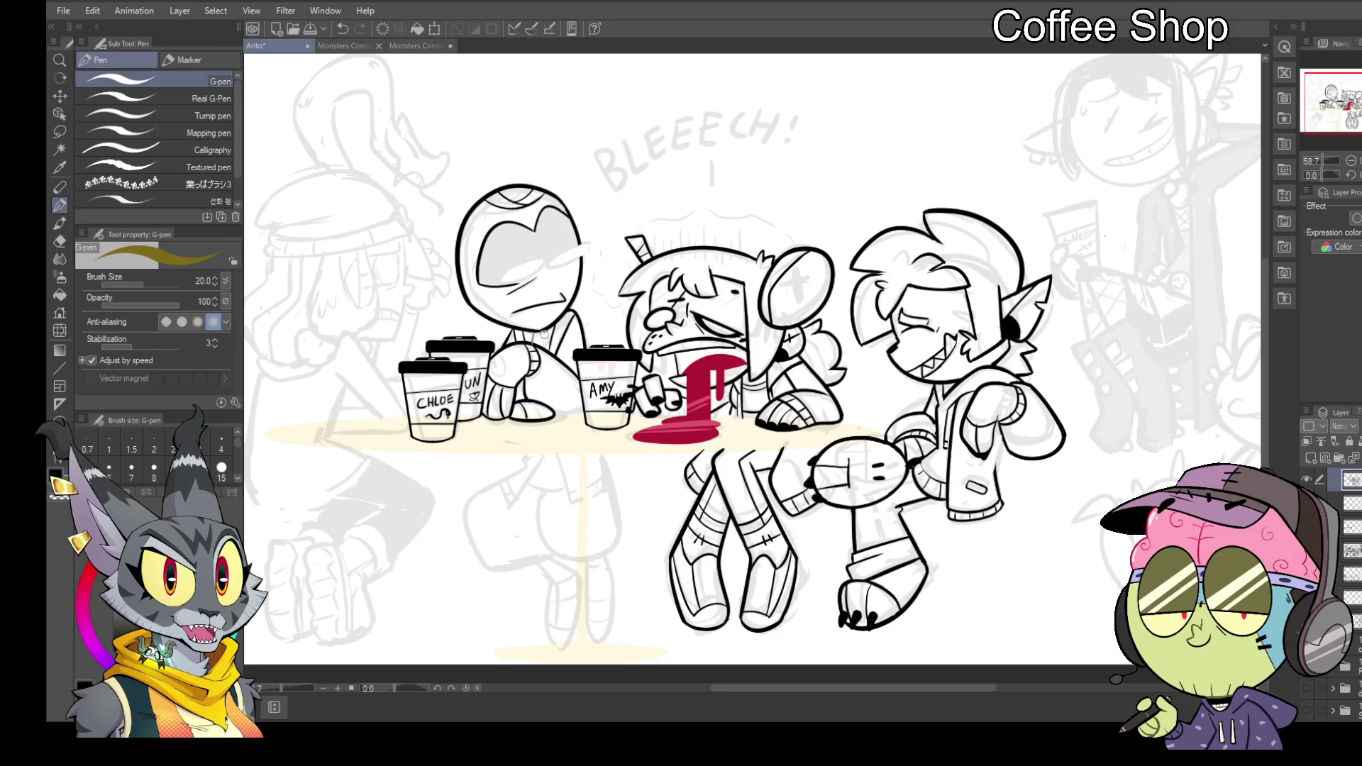
pyautogui.press('x')
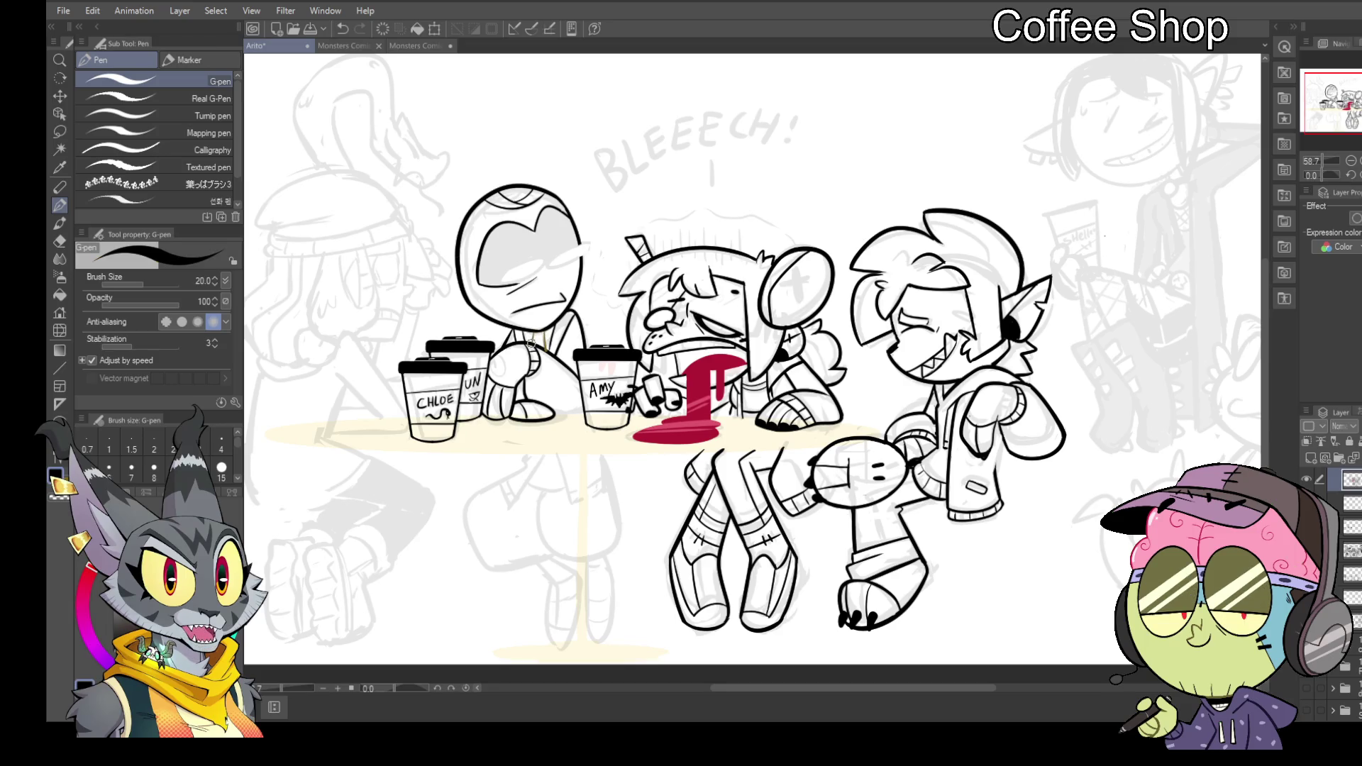
pyautogui.hotkey('ctrl', 'z')
pyautogui.press('x')
pyautogui.press('x')
# - Sample the pale green from the Monsters Comics page and return to the coffee shop sketch's pen
pyautogui.click(433, 45)
pyautogui.press('i')
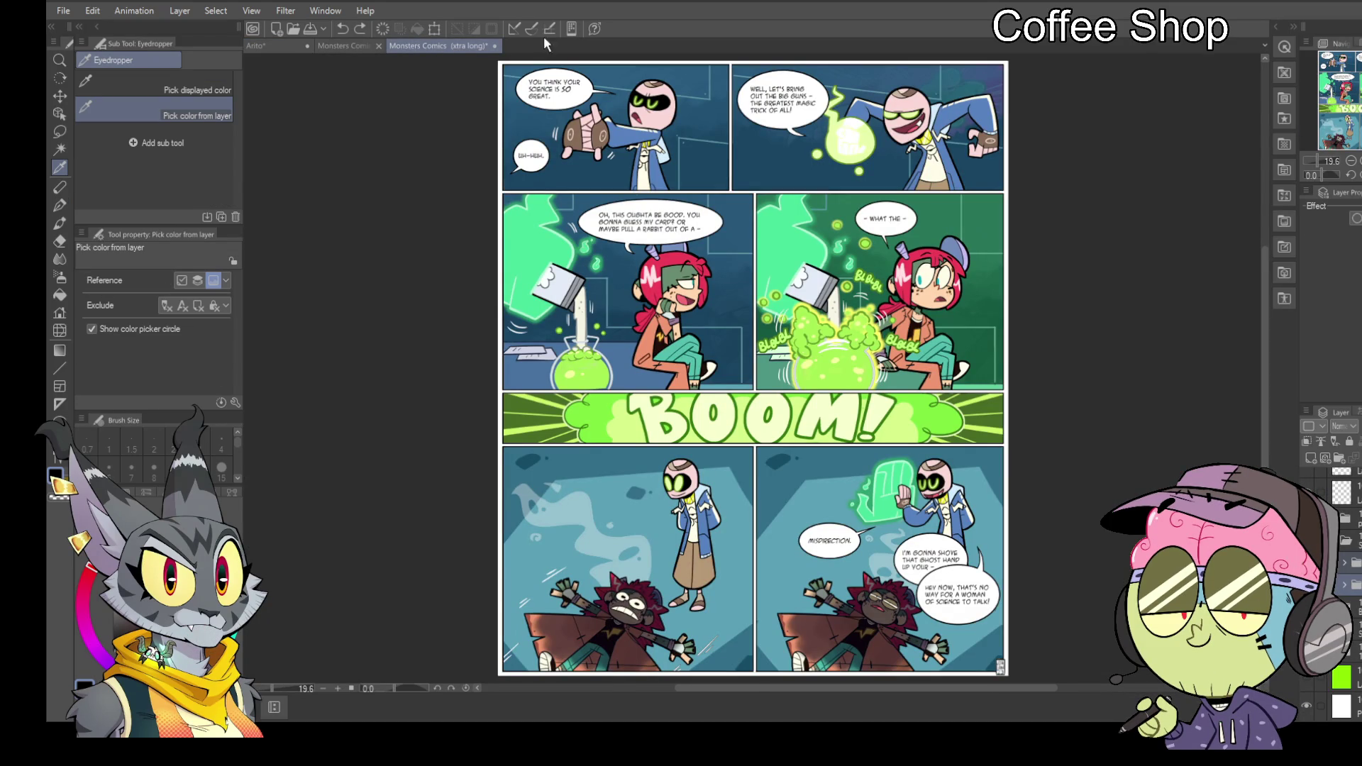
pyautogui.click(359, 44)
pyautogui.click(573, 115)
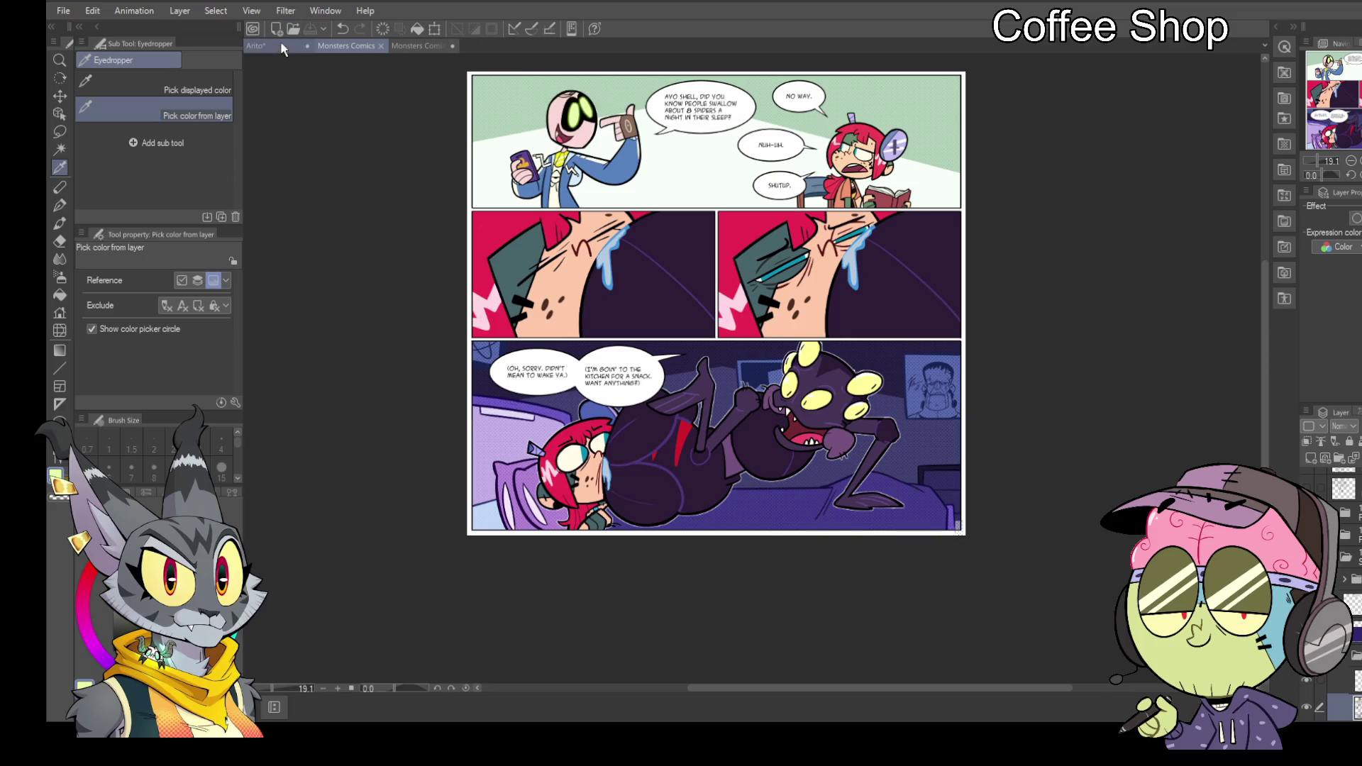
pyautogui.click(281, 46)
pyautogui.click(60, 206)
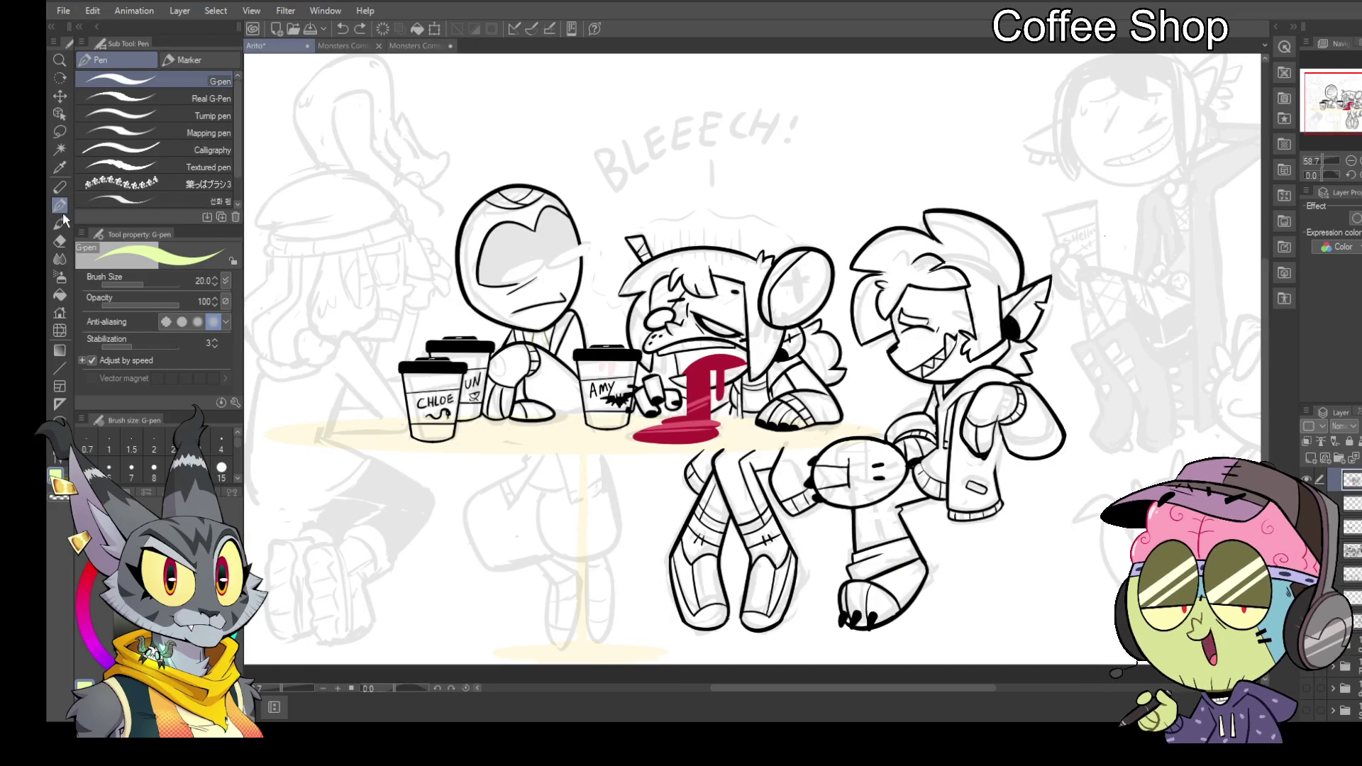
# - On a new layer, paint pale green glowing crescents in the helmet visor and hide the sketch layer
pyautogui.hotkey('ctrl', 'shift', 'n')
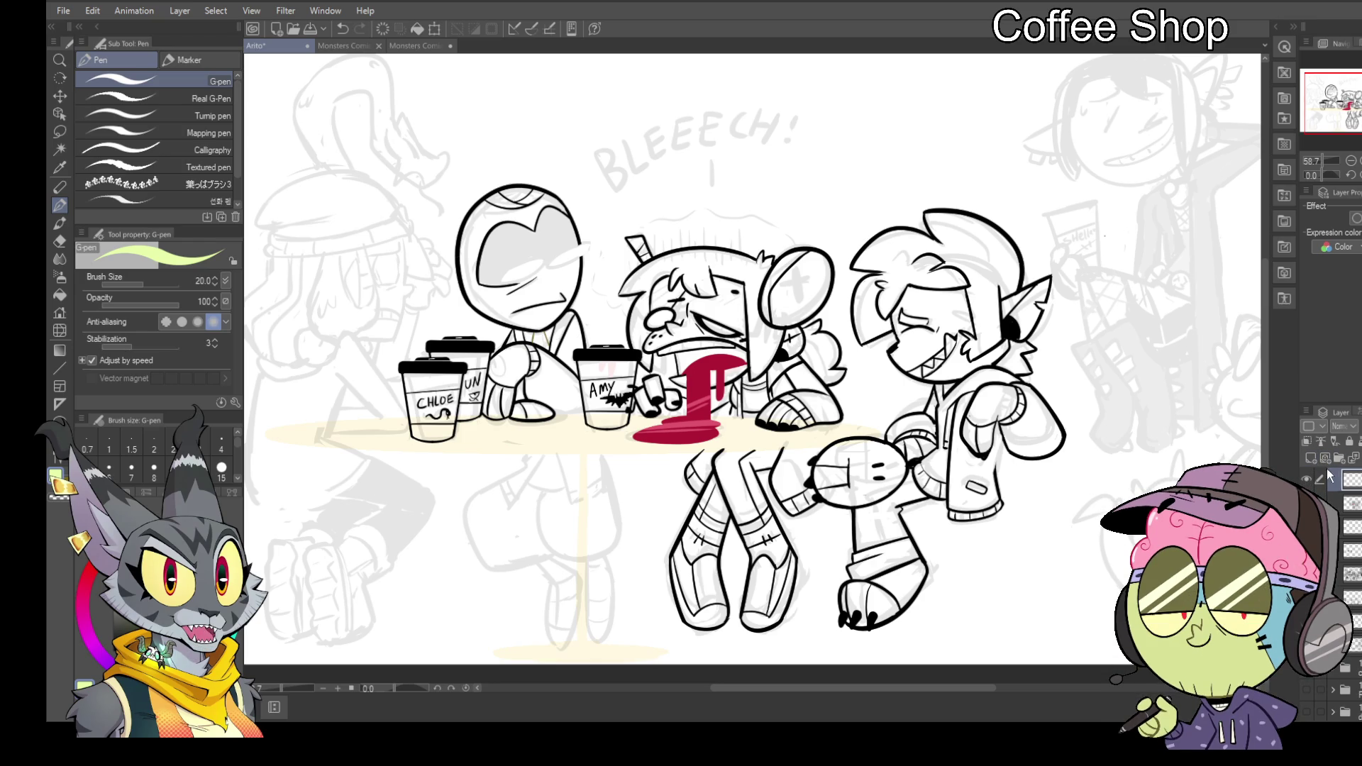
pyautogui.moveTo(503, 279); pyautogui.dragTo(540, 262)
pyautogui.hotkey('ctrl', 'h')
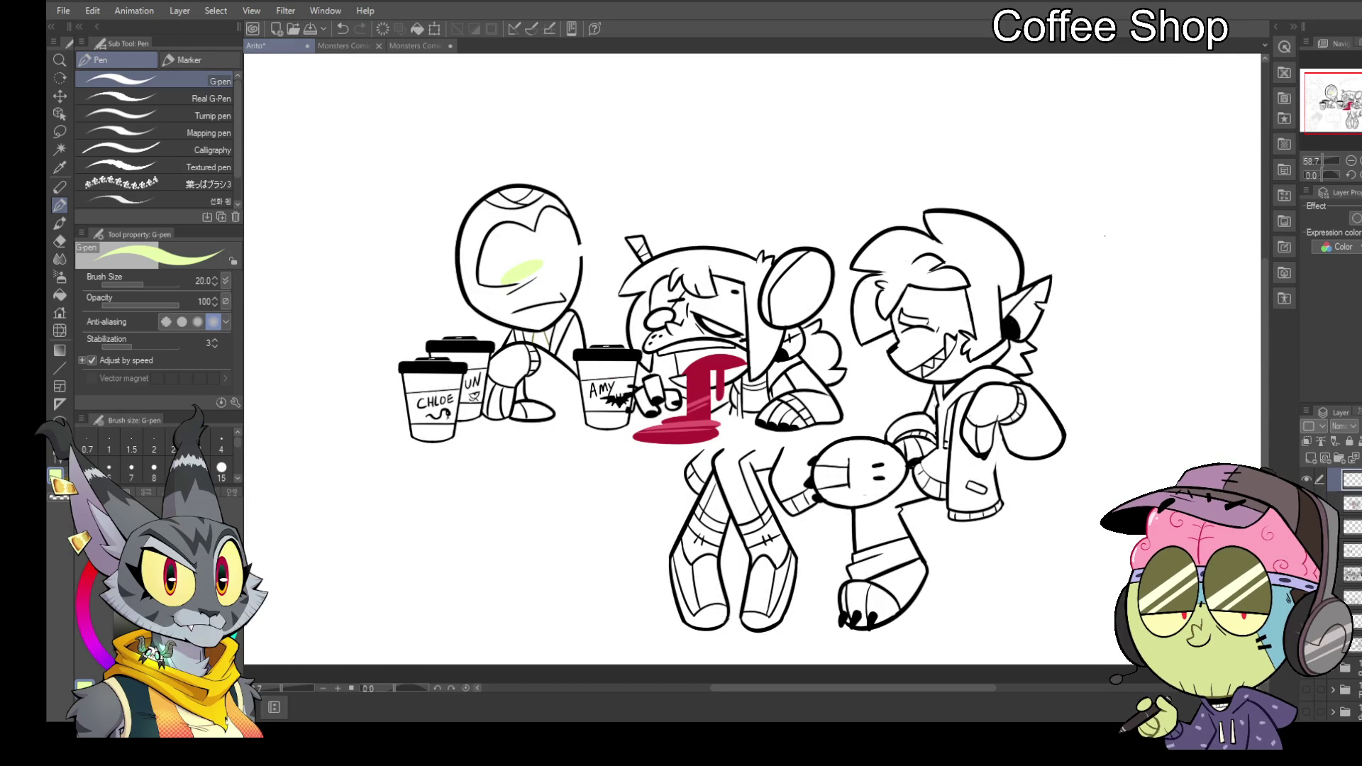
pyautogui.hotkey('ctrl', 'h')
pyautogui.moveTo(580, 245); pyautogui.dragTo(542, 264)
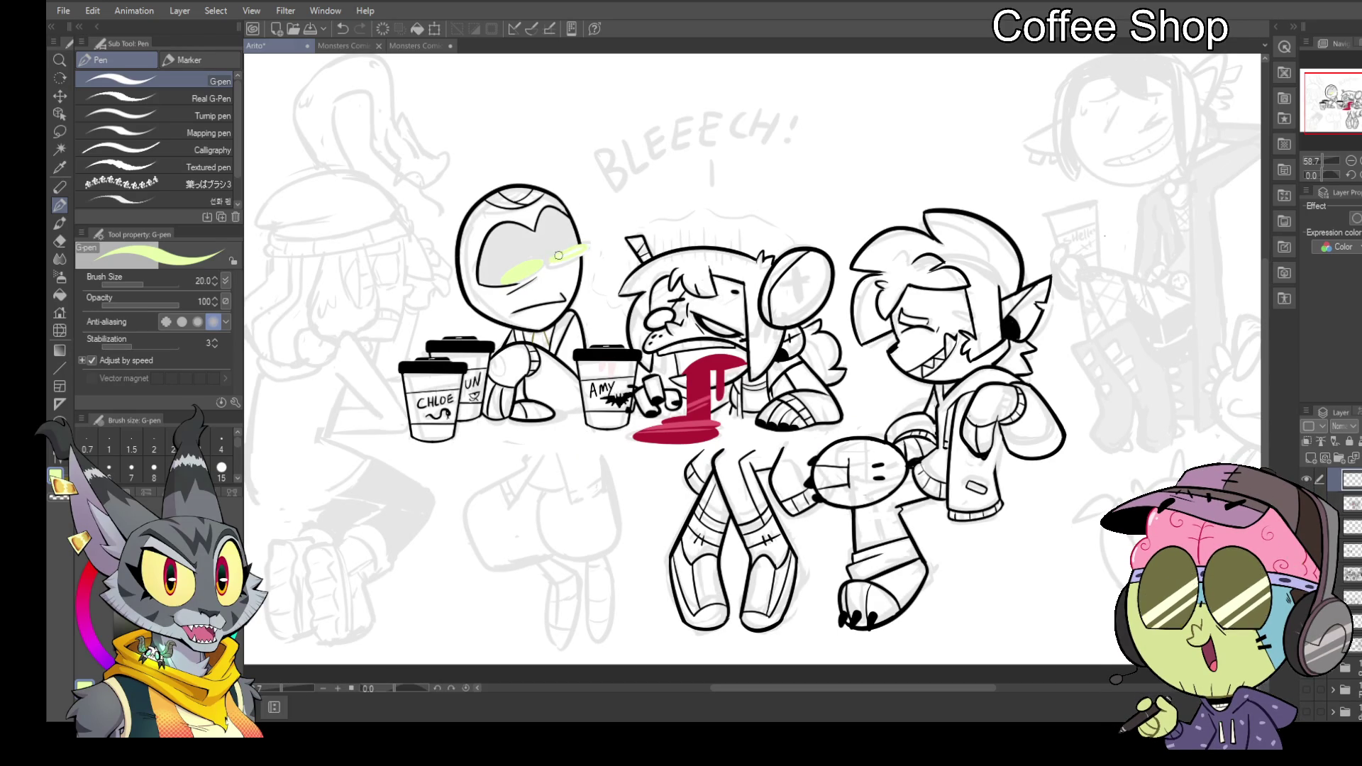
pyautogui.moveTo(586, 247); pyautogui.dragTo(548, 265)
pyautogui.hotkey('ctrl', 'h')
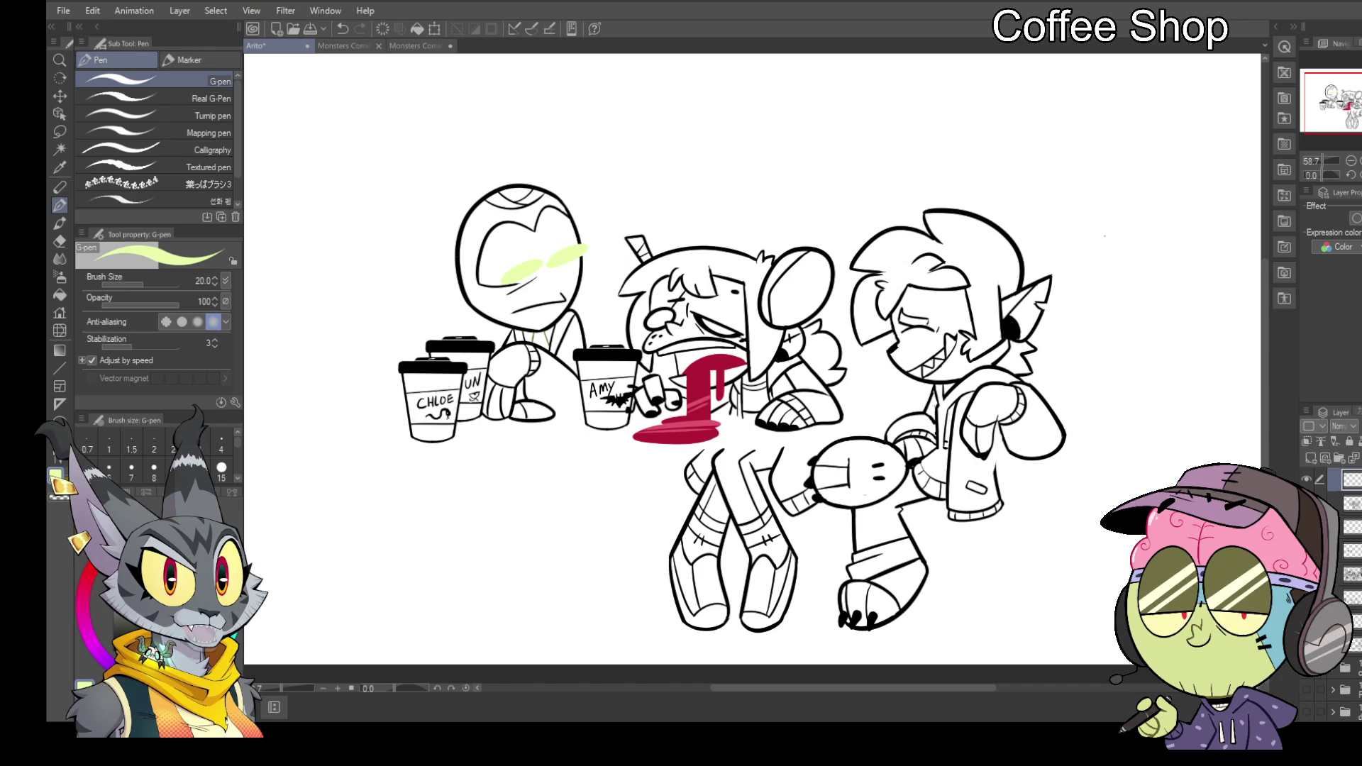
pyautogui.click(1351, 550)
# - Lasso the AMY cup and hand, move them left, deselect, and return to the black pen
pyautogui.press('m')
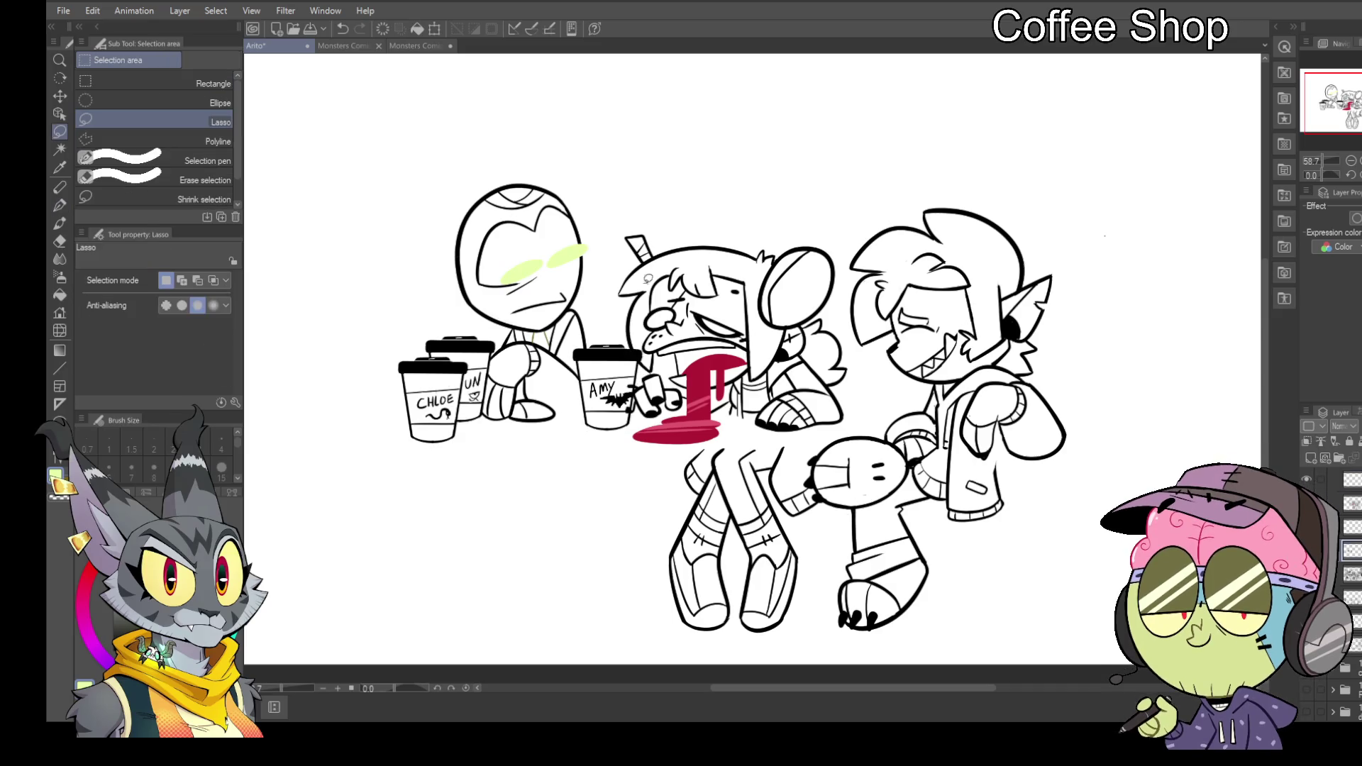
pyautogui.moveTo(653, 306)
pyautogui.mouseDown()
pyautogui.moveTo(659, 431)
pyautogui.moveTo(620, 430)
pyautogui.mouseUp()
pyautogui.press('k')
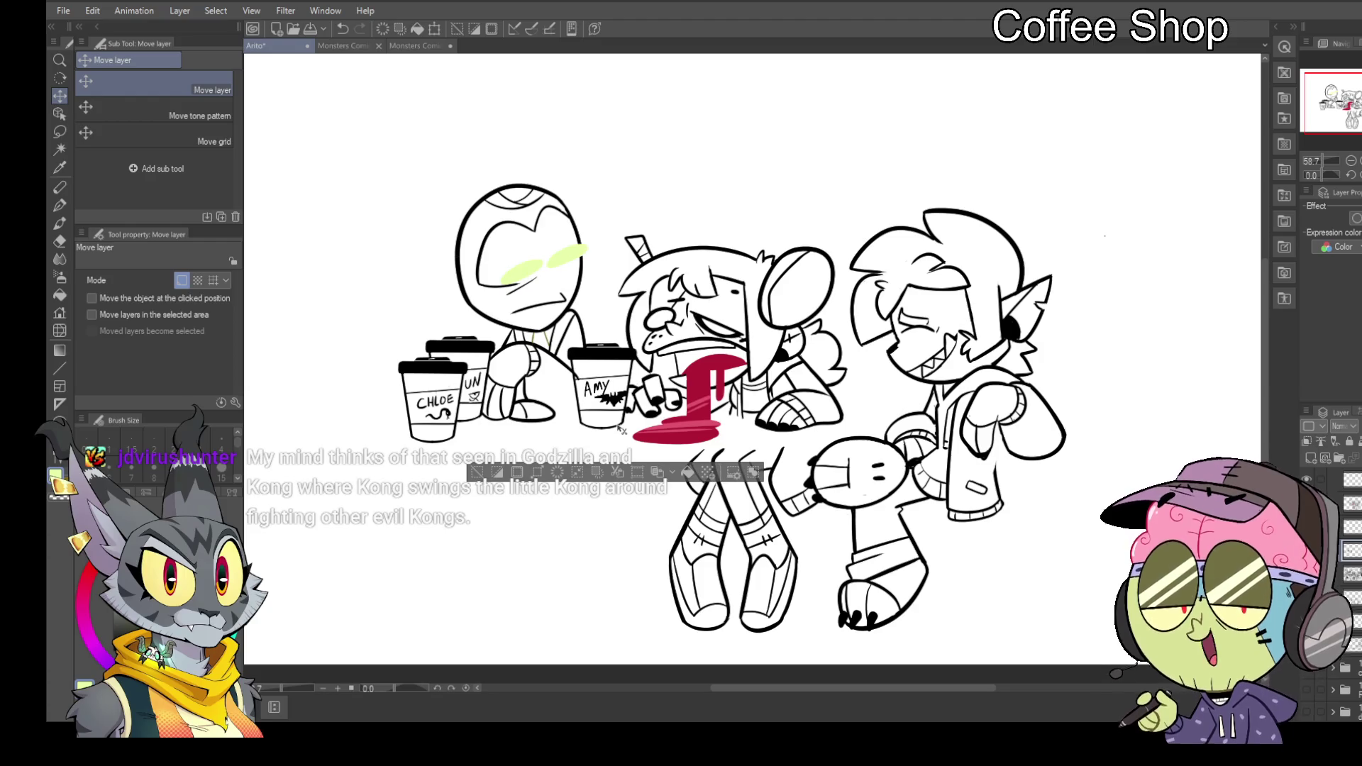
pyautogui.hotkey('ctrl', 'd')
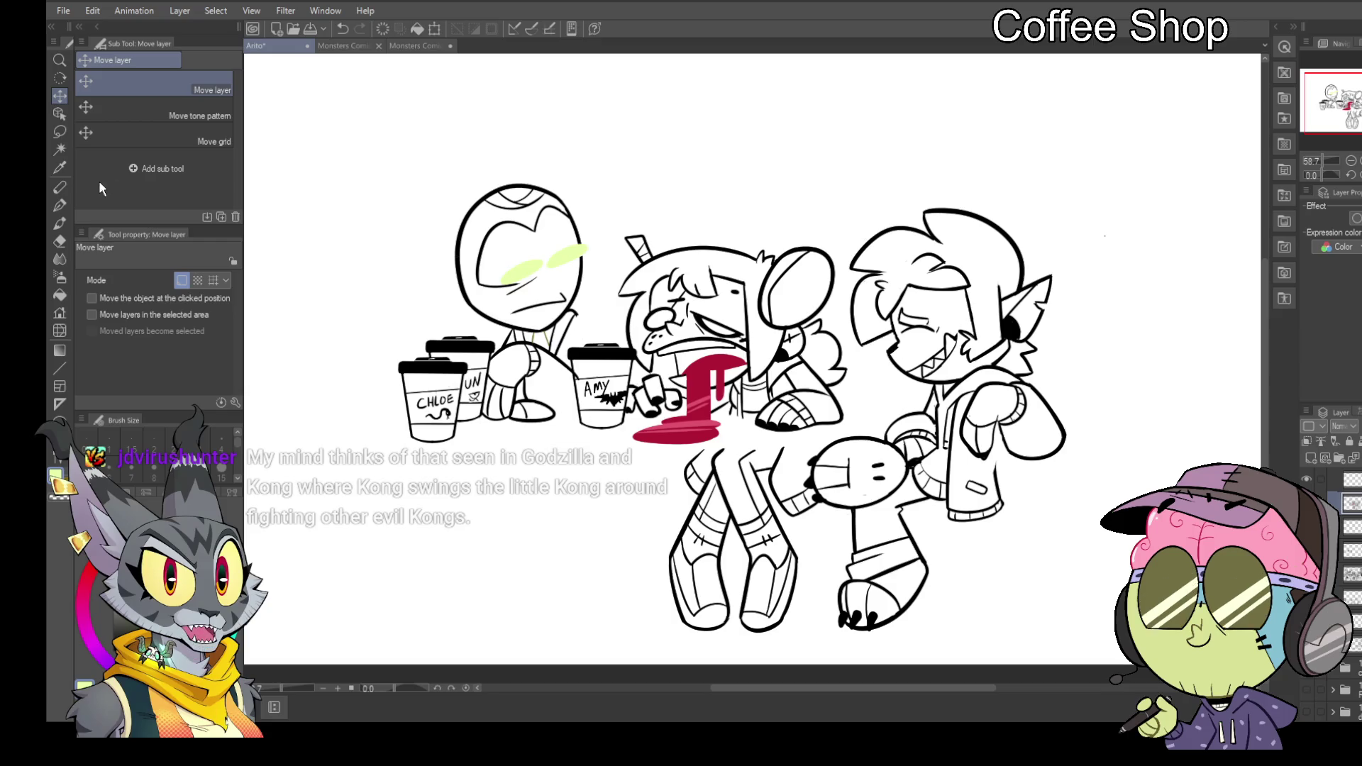
pyautogui.press('p')
pyautogui.press('x')
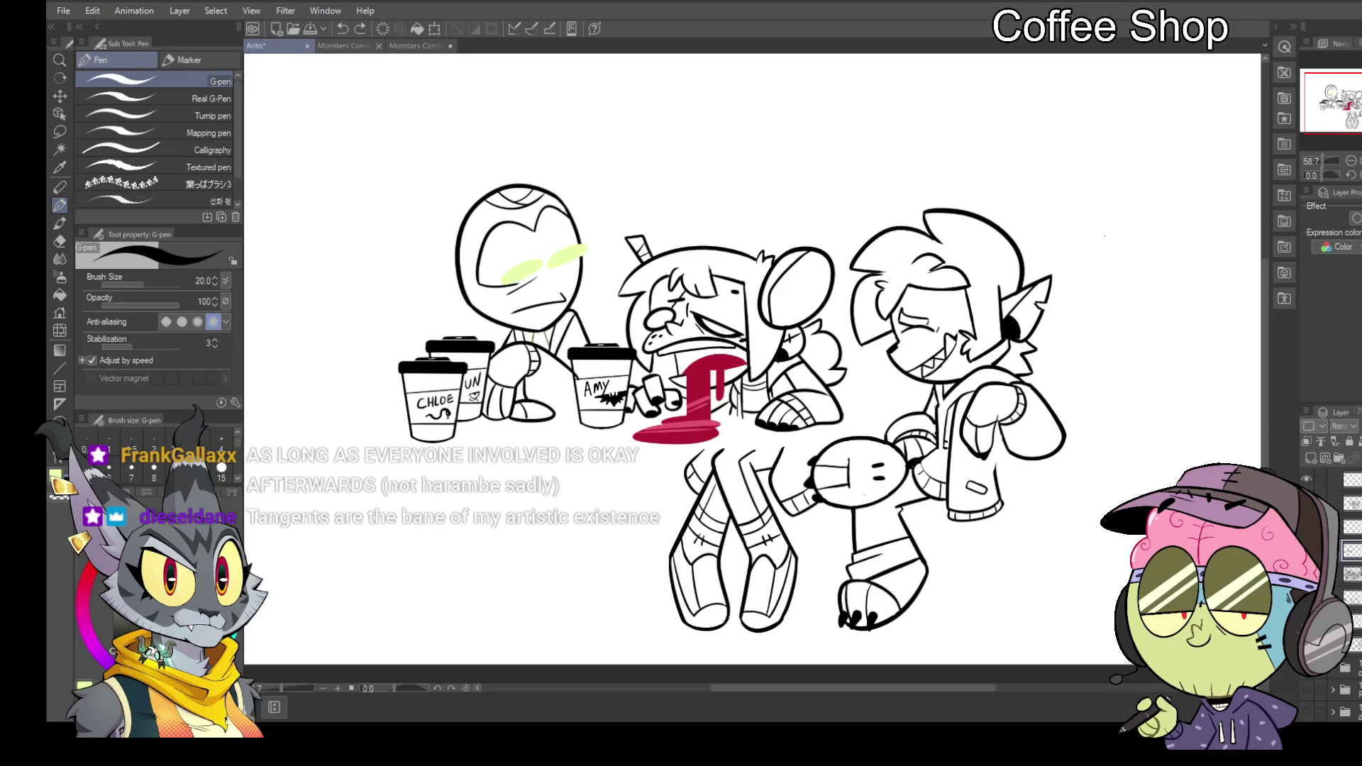
# - Switch between the upper layers, hiding the green eye glow and the rough sketch layer
pyautogui.click(1336, 502)
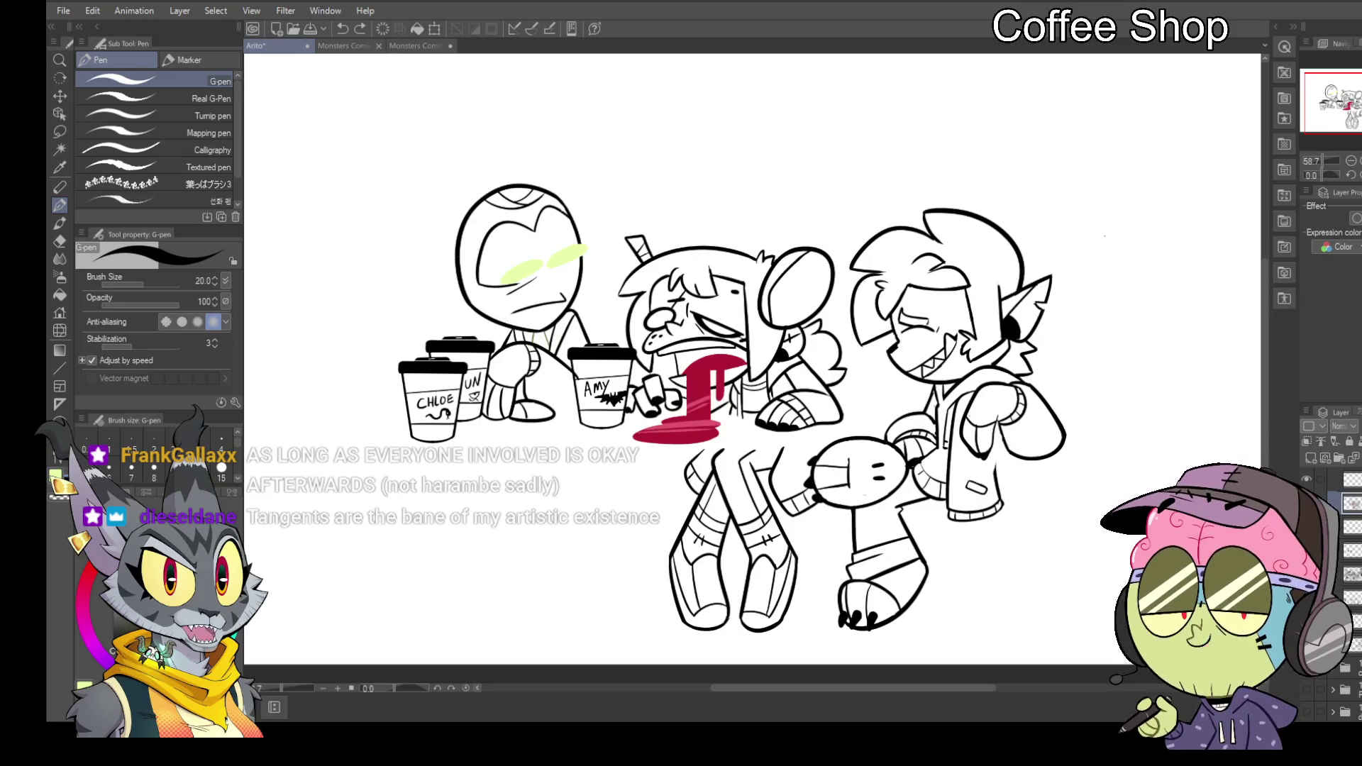
pyautogui.click(598, 529)
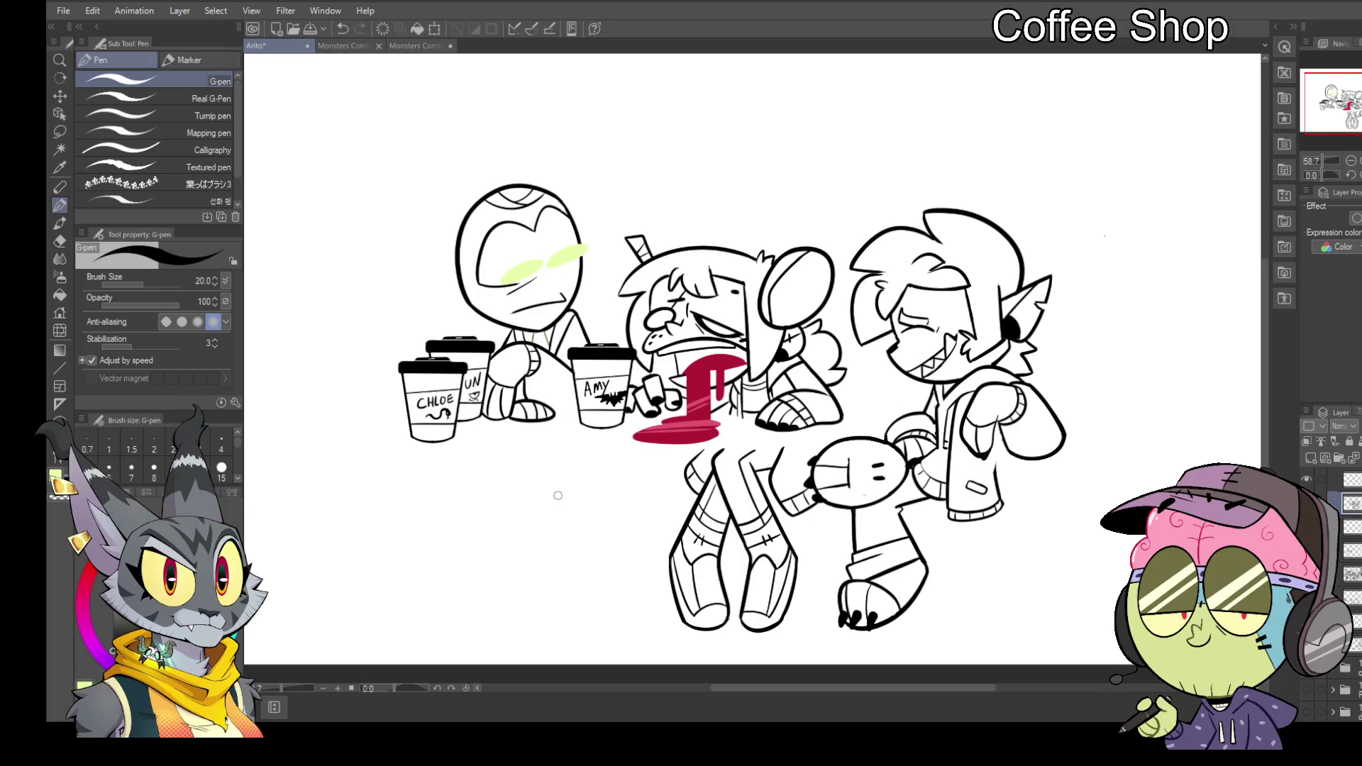
pyautogui.click(1351, 526)
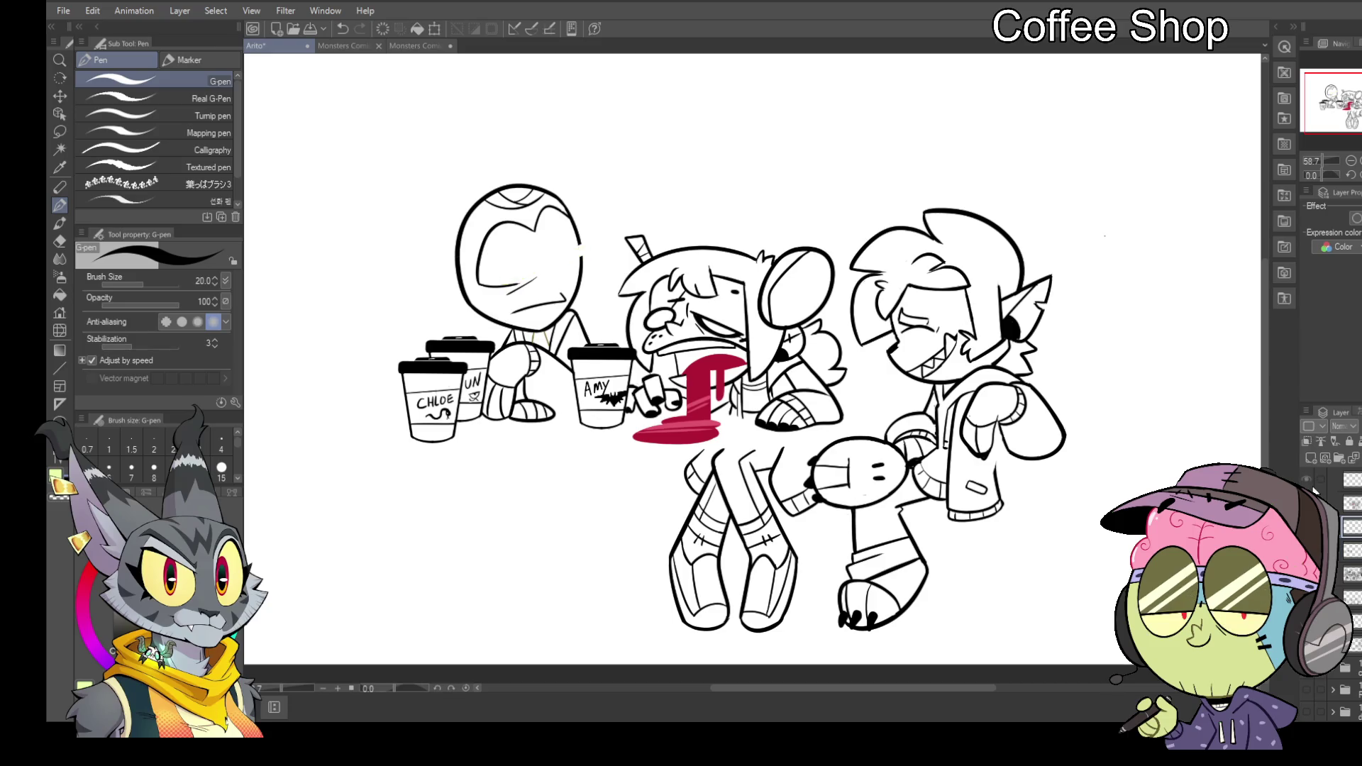
pyautogui.click(1351, 502)
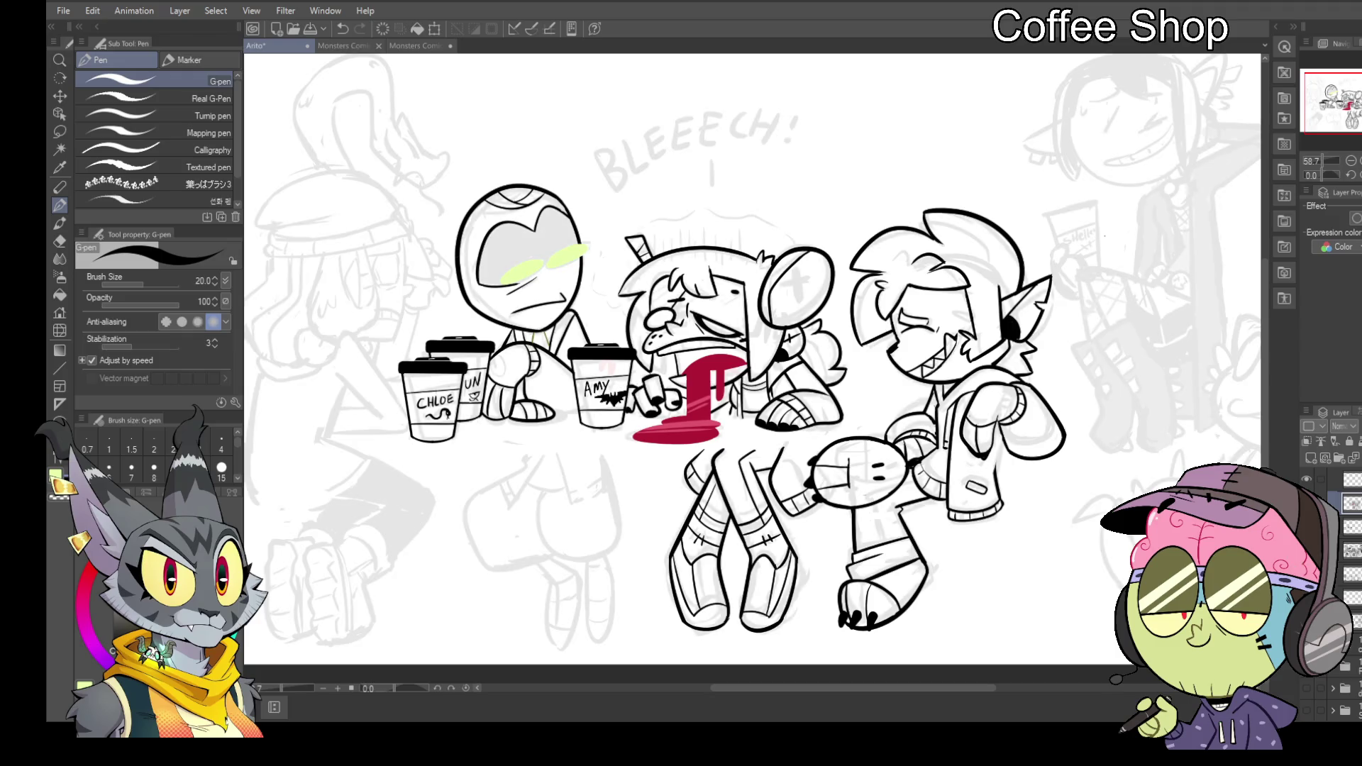
pyautogui.hotkey('ctrl', 'z')
# - Redraw the eye glow, then fill the robot's visor solid black with the Fill tool
pyautogui.moveTo(543, 273); pyautogui.dragTo(564, 257)
pyautogui.hotkey('ctrl', 'z')
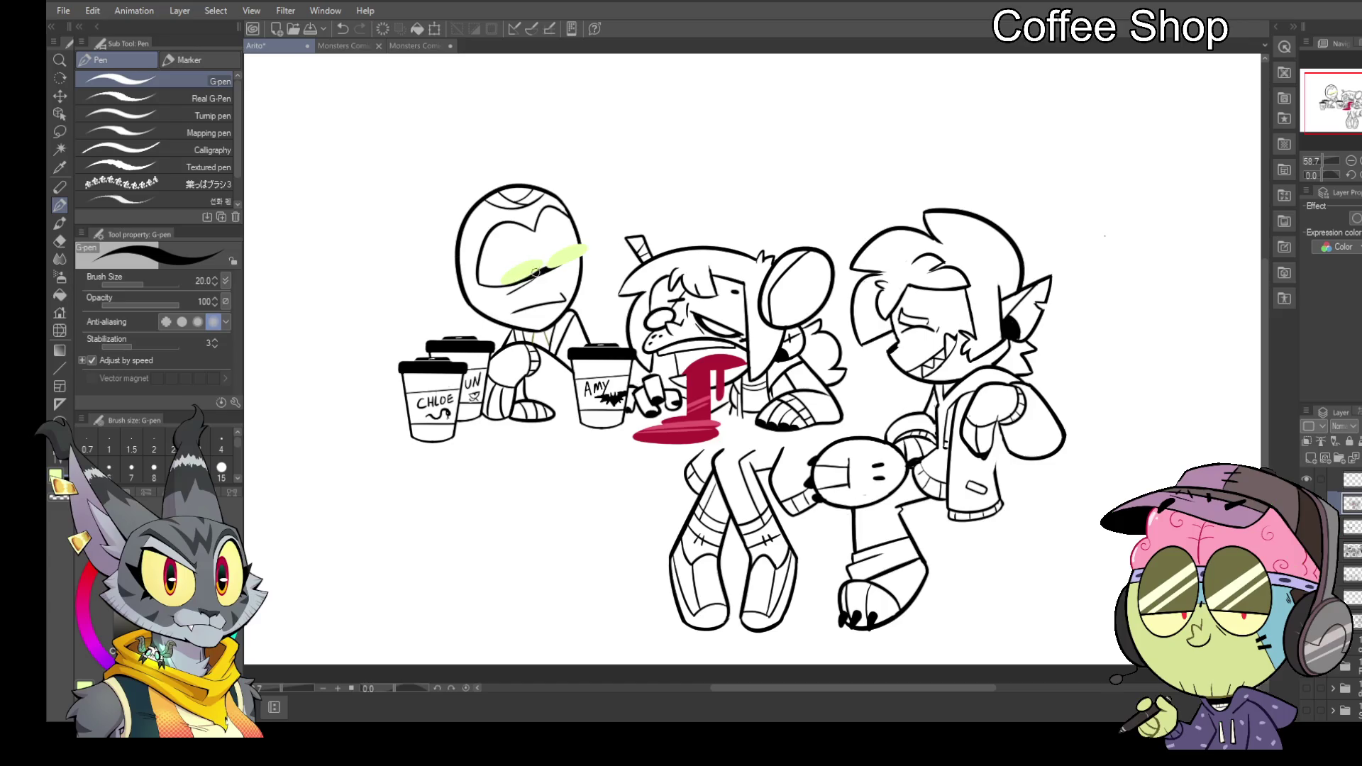
pyautogui.press('g')
pyautogui.click(565, 224)
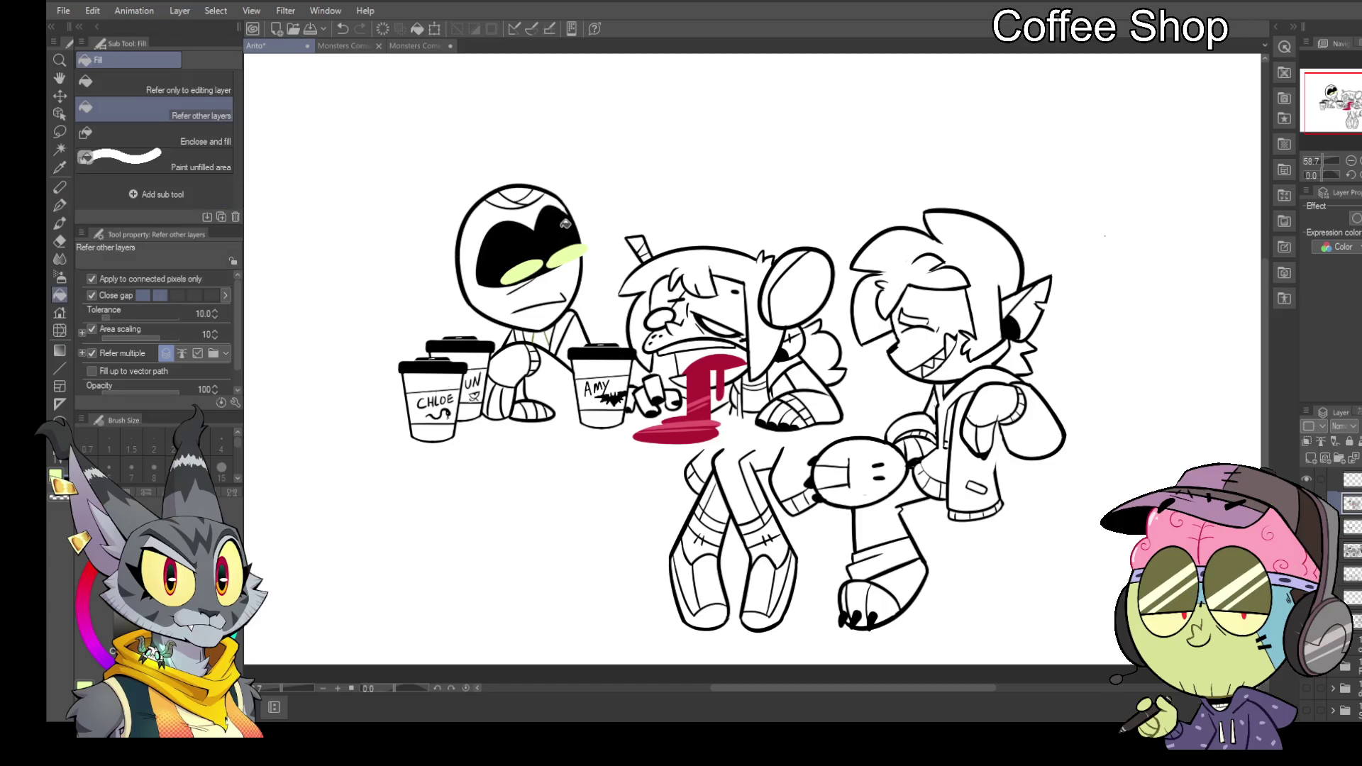
# - Touch up the eye glow in black on the second layer, then bring up the Monsters Comics page
pyautogui.press('p')
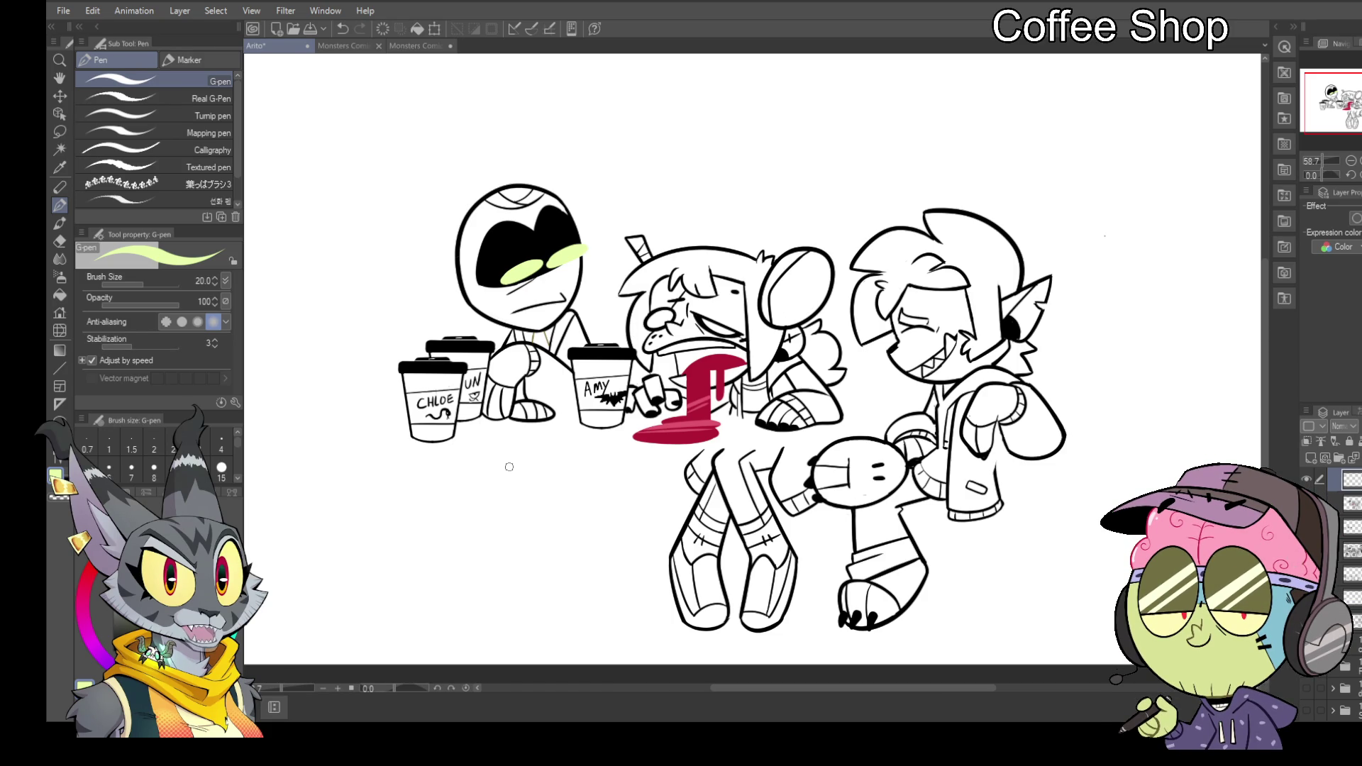
pyautogui.click(1334, 503)
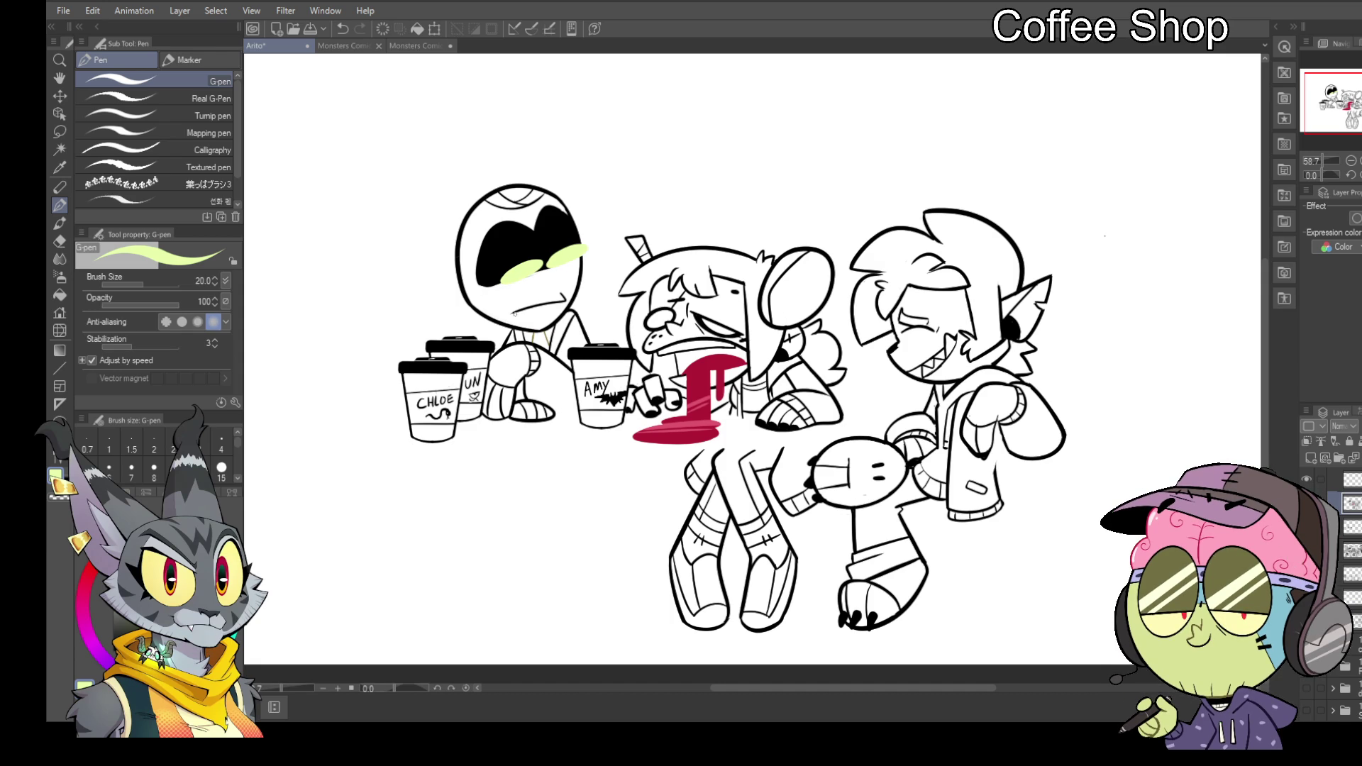
pyautogui.keyDown('alt'); pyautogui.click(485, 278); pyautogui.keyUp('alt')
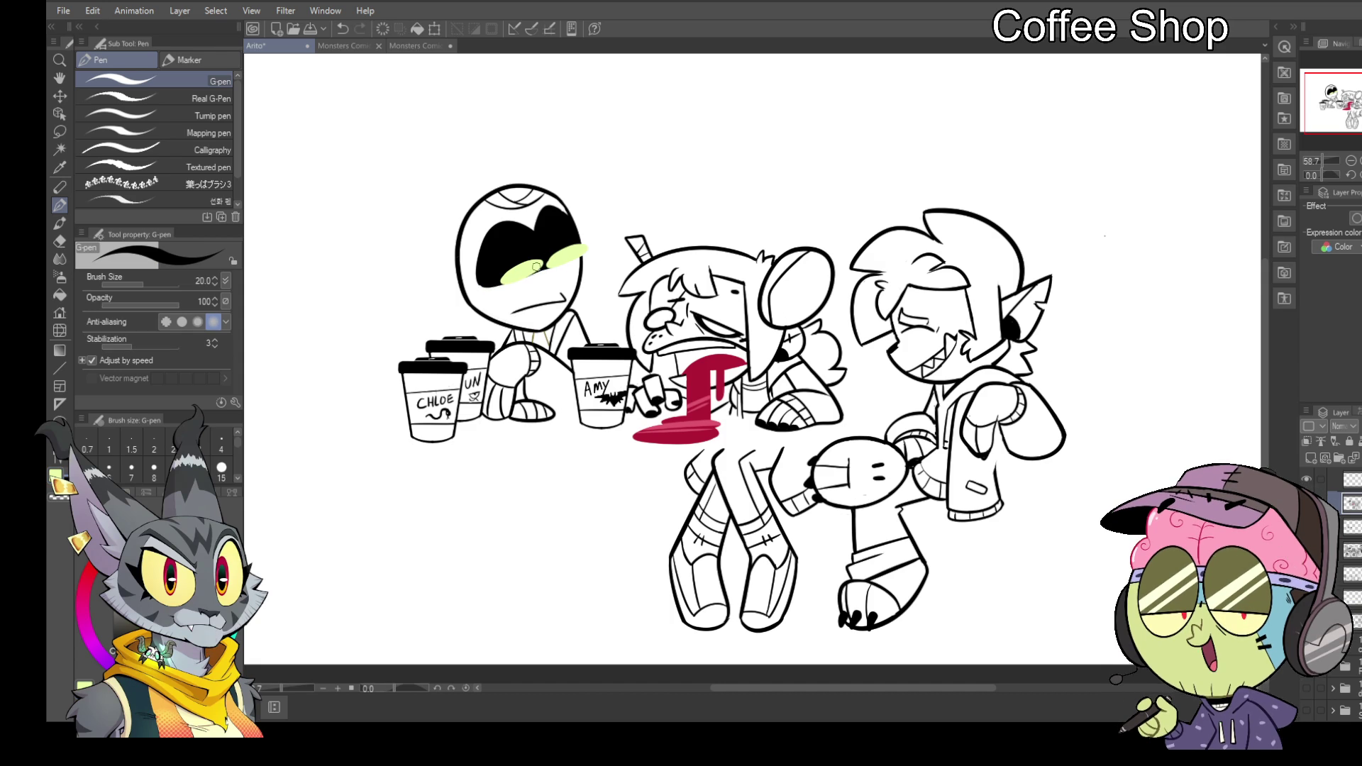
pyautogui.moveTo(485, 279)
pyautogui.mouseDown()
pyautogui.moveTo(561, 261)
pyautogui.moveTo(517, 286)
pyautogui.mouseUp()
pyautogui.hotkey('ctrl', 'z')
pyautogui.click(325, 43)
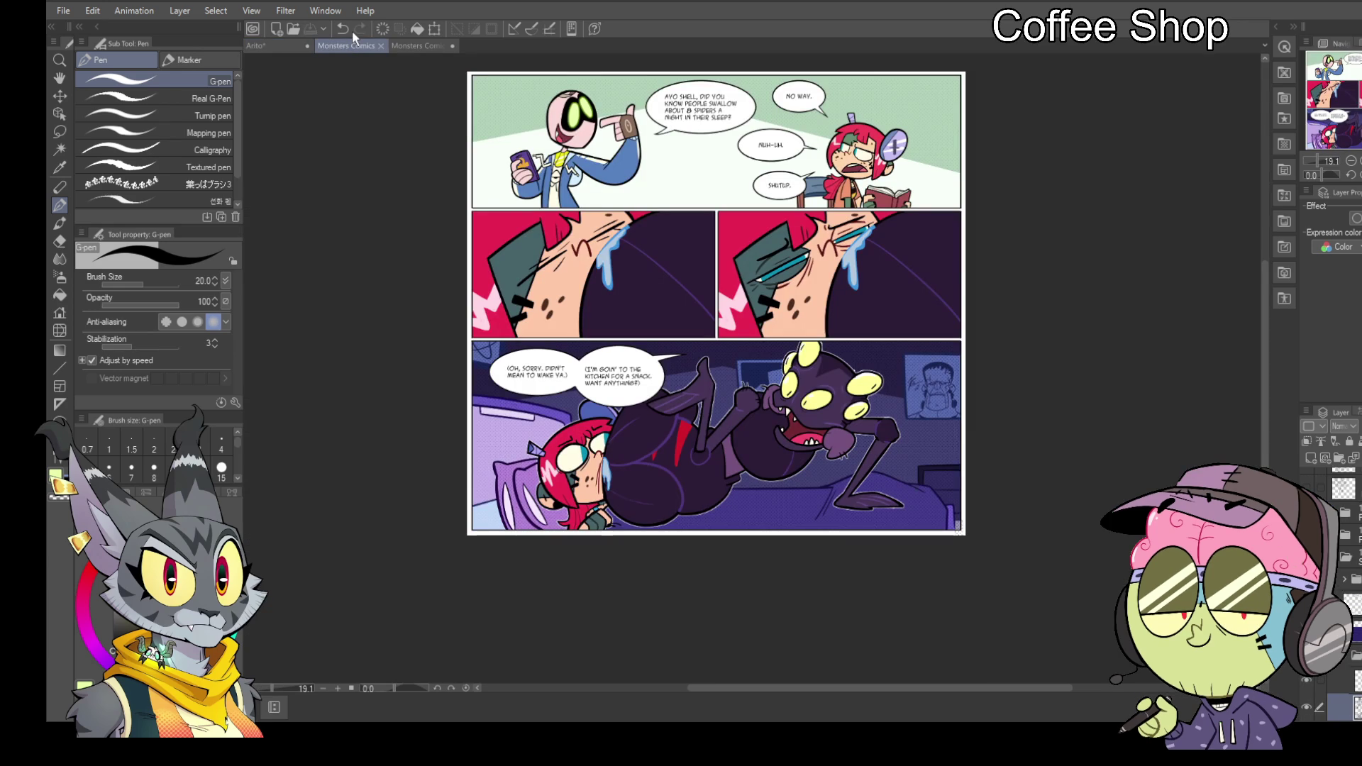
# - Sample lime green from the comic character's glasses, then return to the coffee-shop drawing's line art
pyautogui.press('i')
pyautogui.moveTo(627, 122); pyautogui.dragTo(628, 125)
pyautogui.click(628, 125)
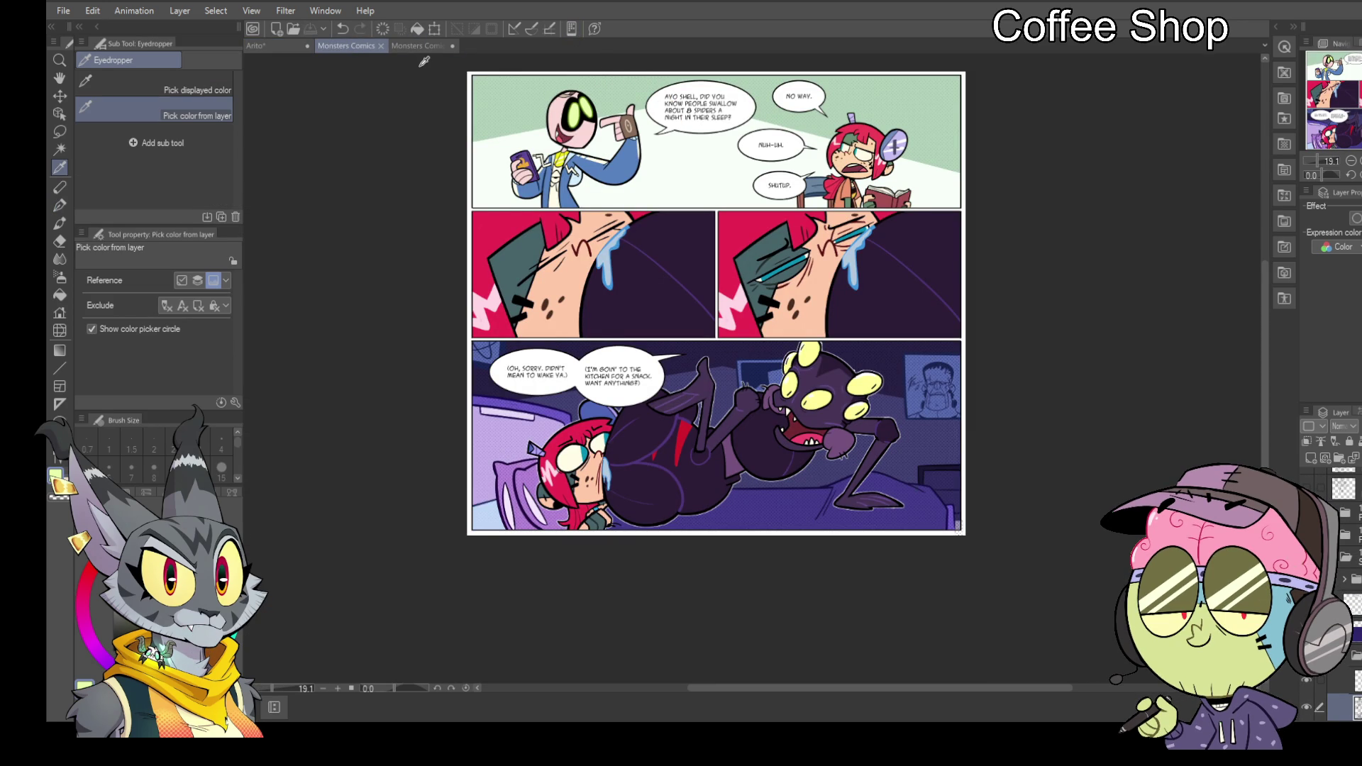
pyautogui.moveTo(1323, 135); pyautogui.dragTo(1320, 156)
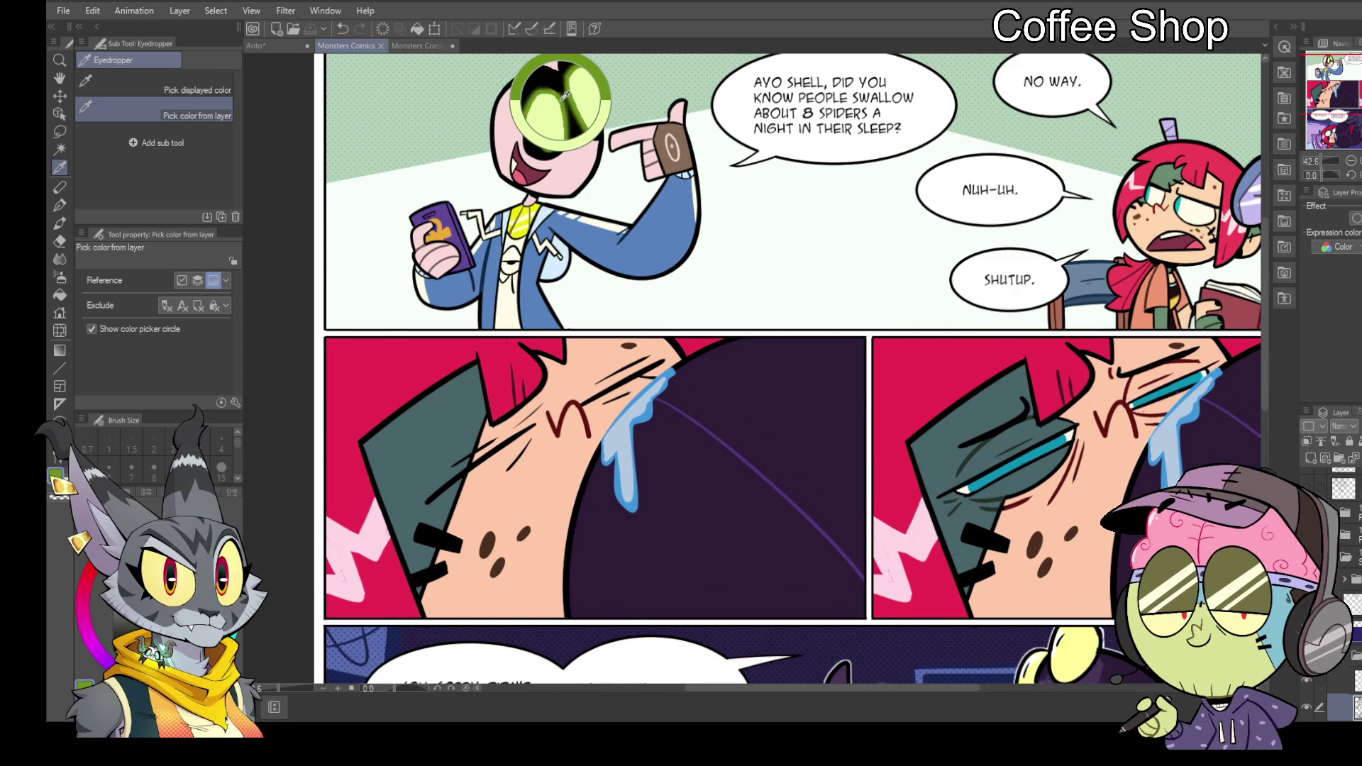
pyautogui.click(259, 46)
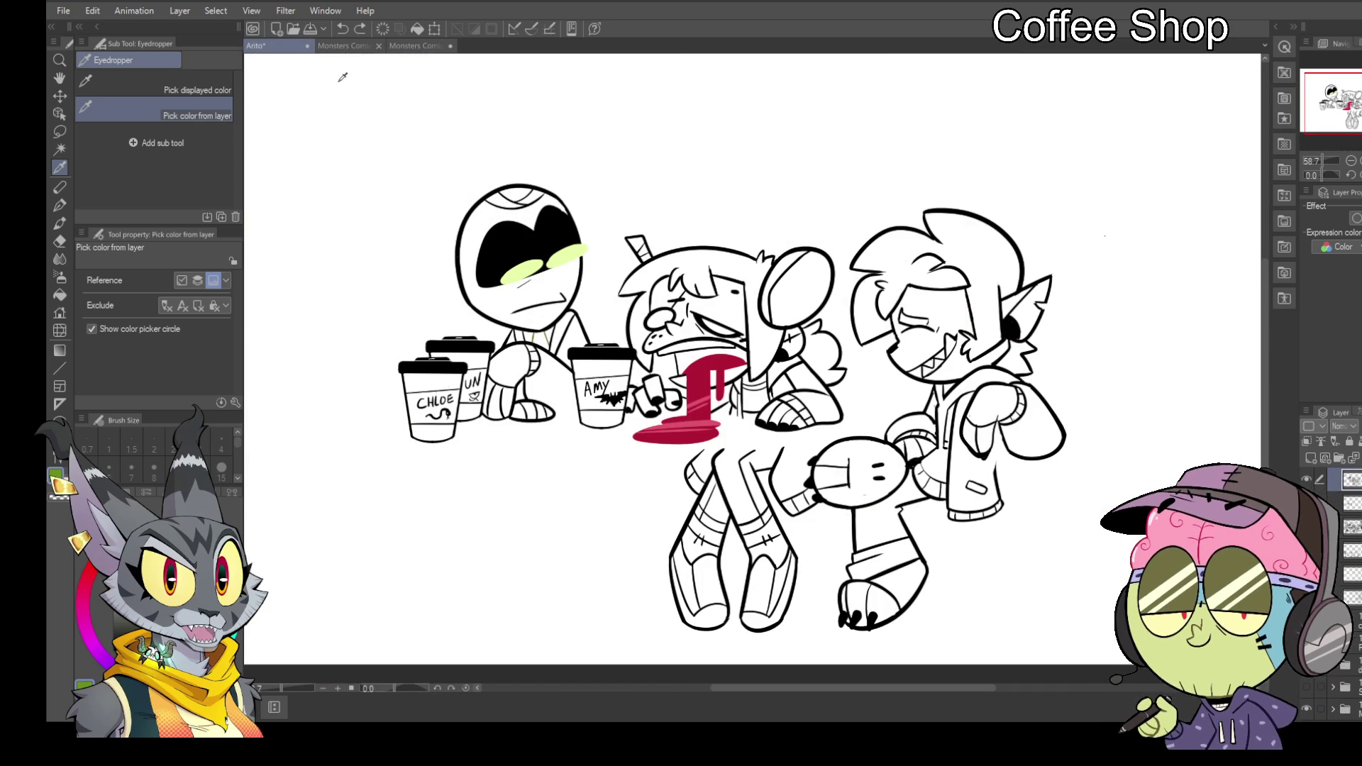
pyautogui.keyDown('ctrl'); pyautogui.click(1351, 481); pyautogui.keyUp('ctrl')
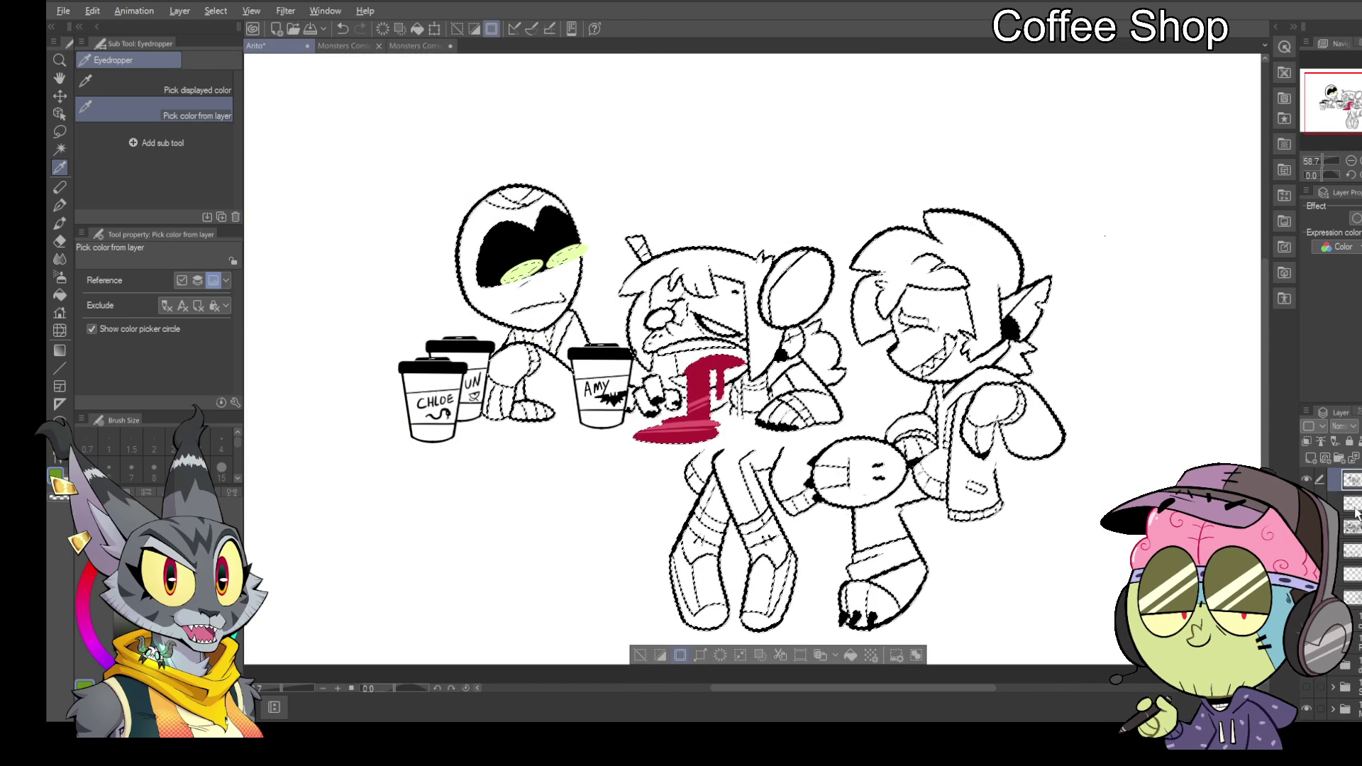
# - Select just the robot's glasses from the layer thumbnails
pyautogui.hotkey('ctrl', 'd')
pyautogui.click(1351, 503)
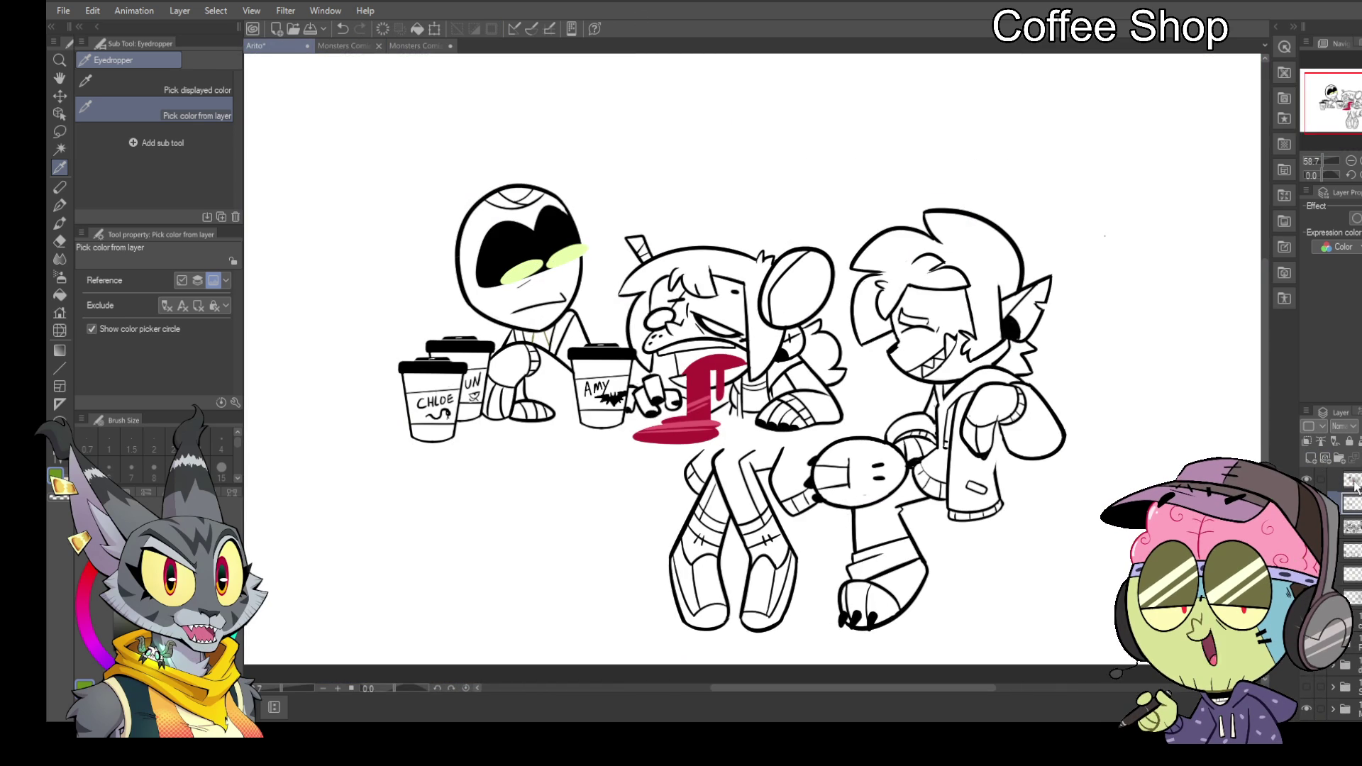
pyautogui.keyDown('ctrl'); pyautogui.click(1351, 480); pyautogui.keyUp('ctrl')
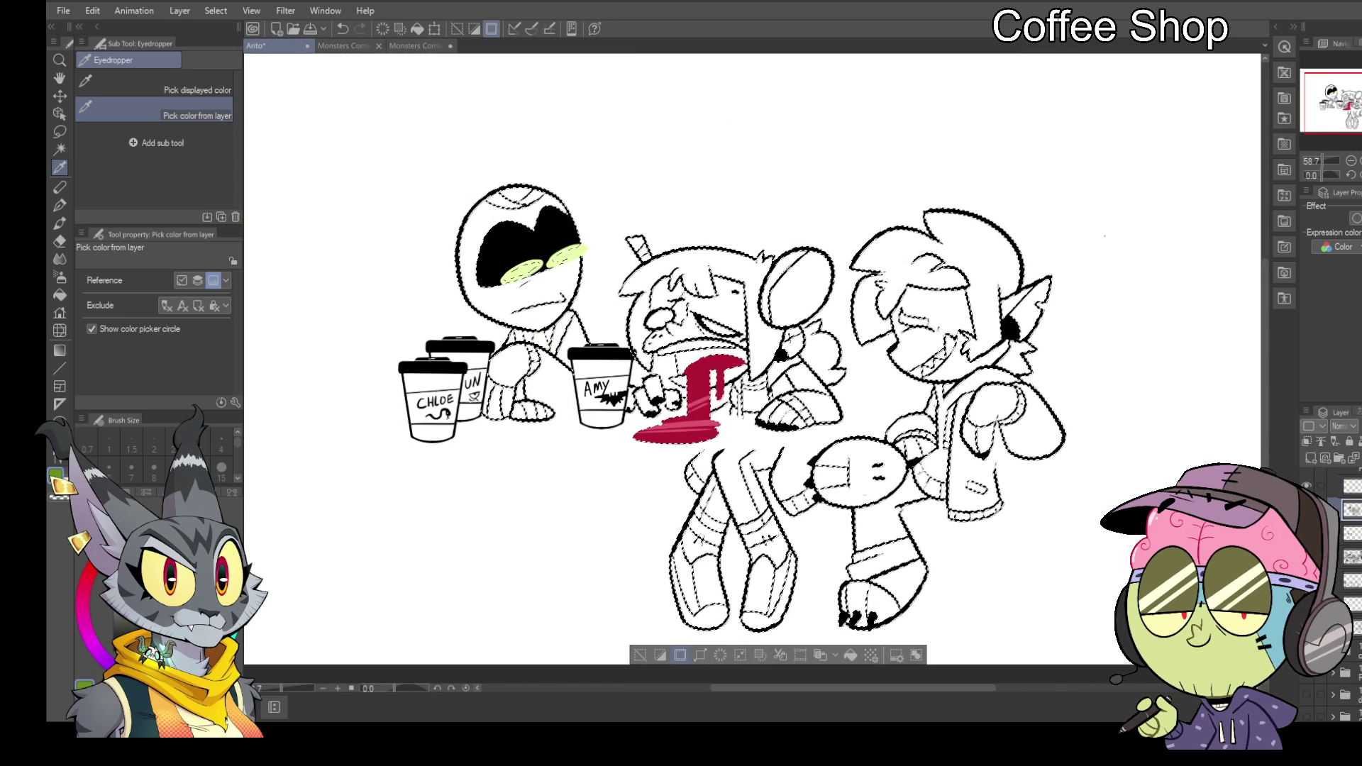
pyautogui.keyDown('ctrl'); pyautogui.click(1351, 509); pyautogui.keyUp('ctrl')
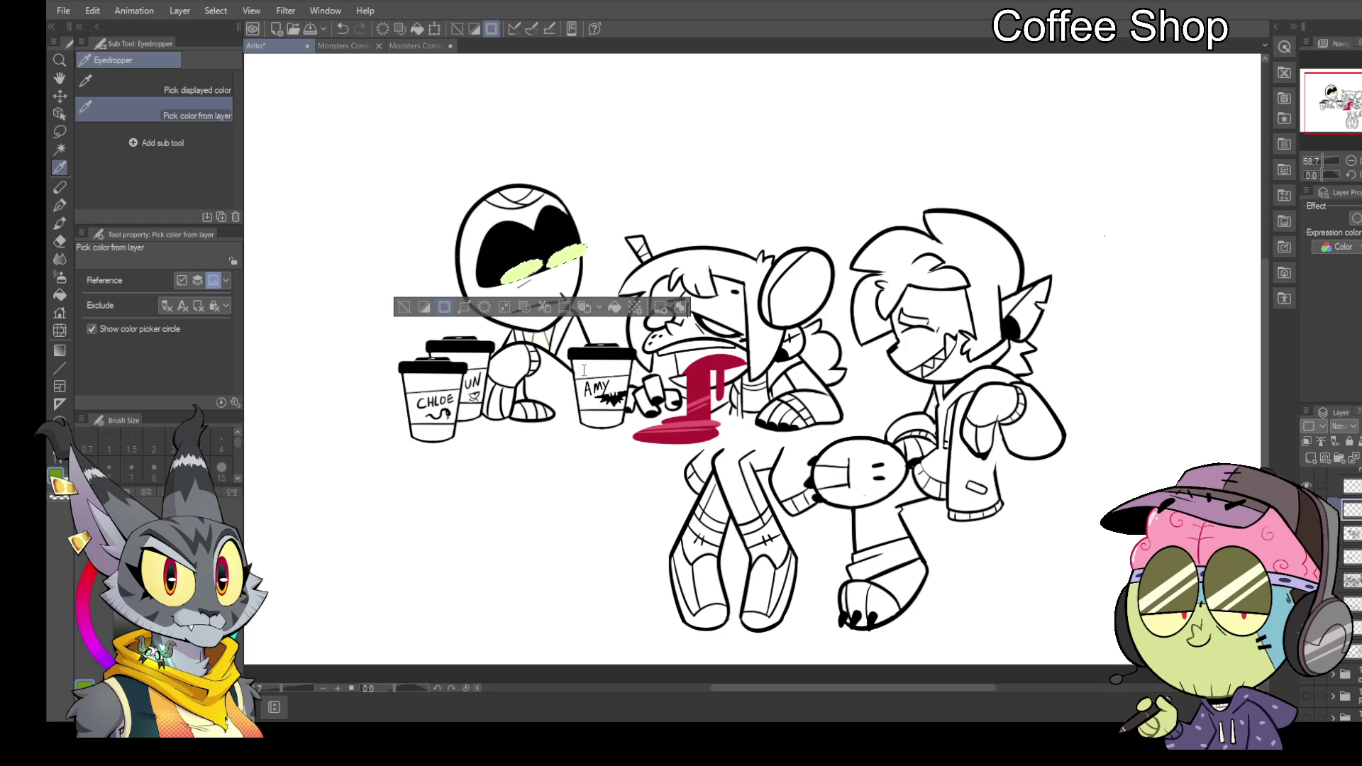
# - Fill the glasses selection in bright lime green, deselect, and start a glow filter
pyautogui.click(615, 310)
pyautogui.click(614, 312)
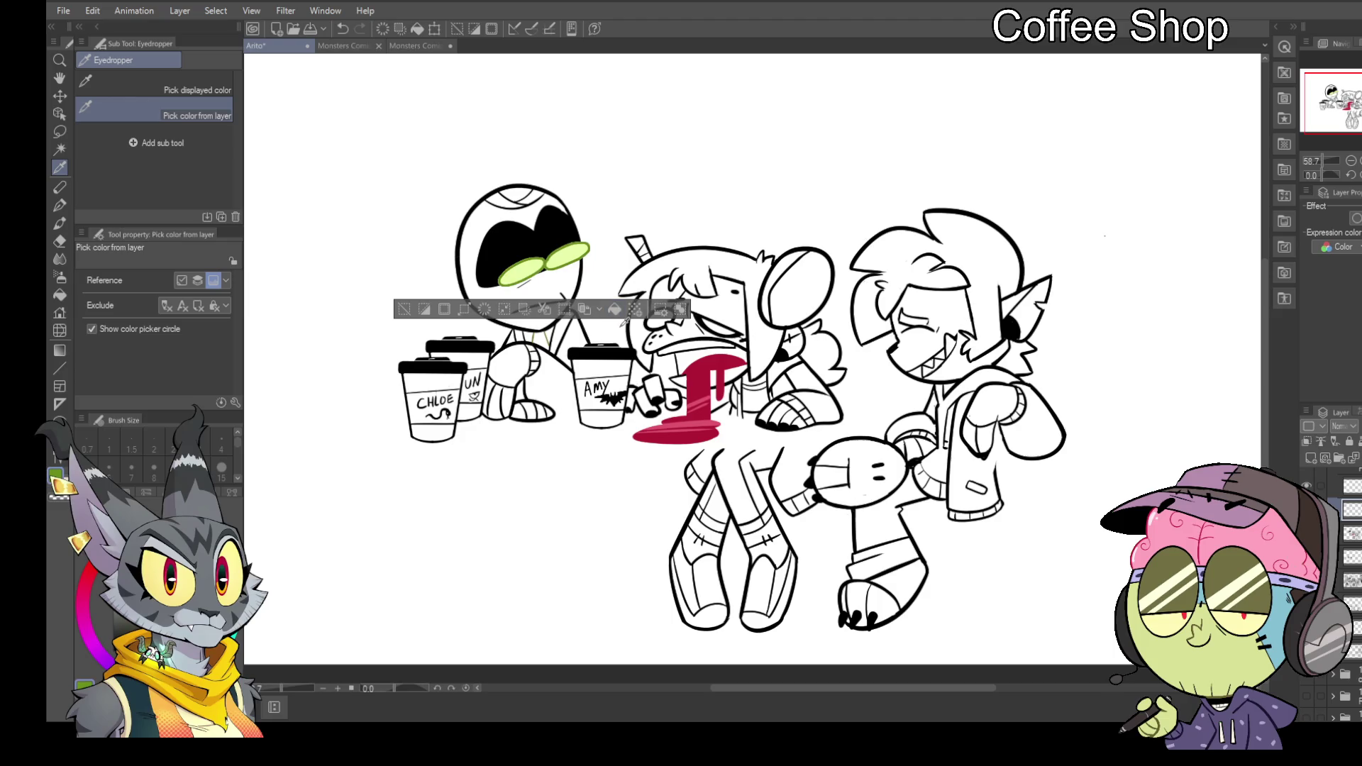
pyautogui.hotkey('ctrl', 'd')
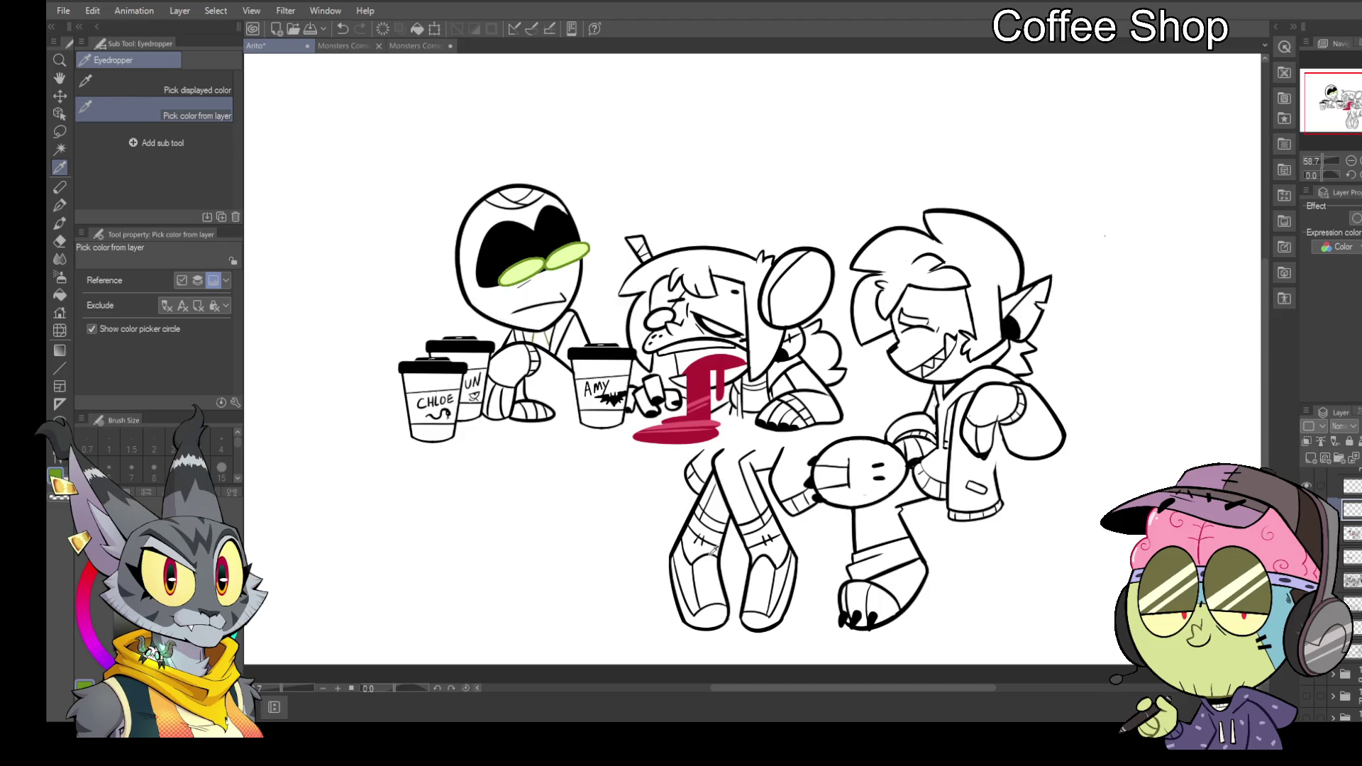
pyautogui.click(468, 74)
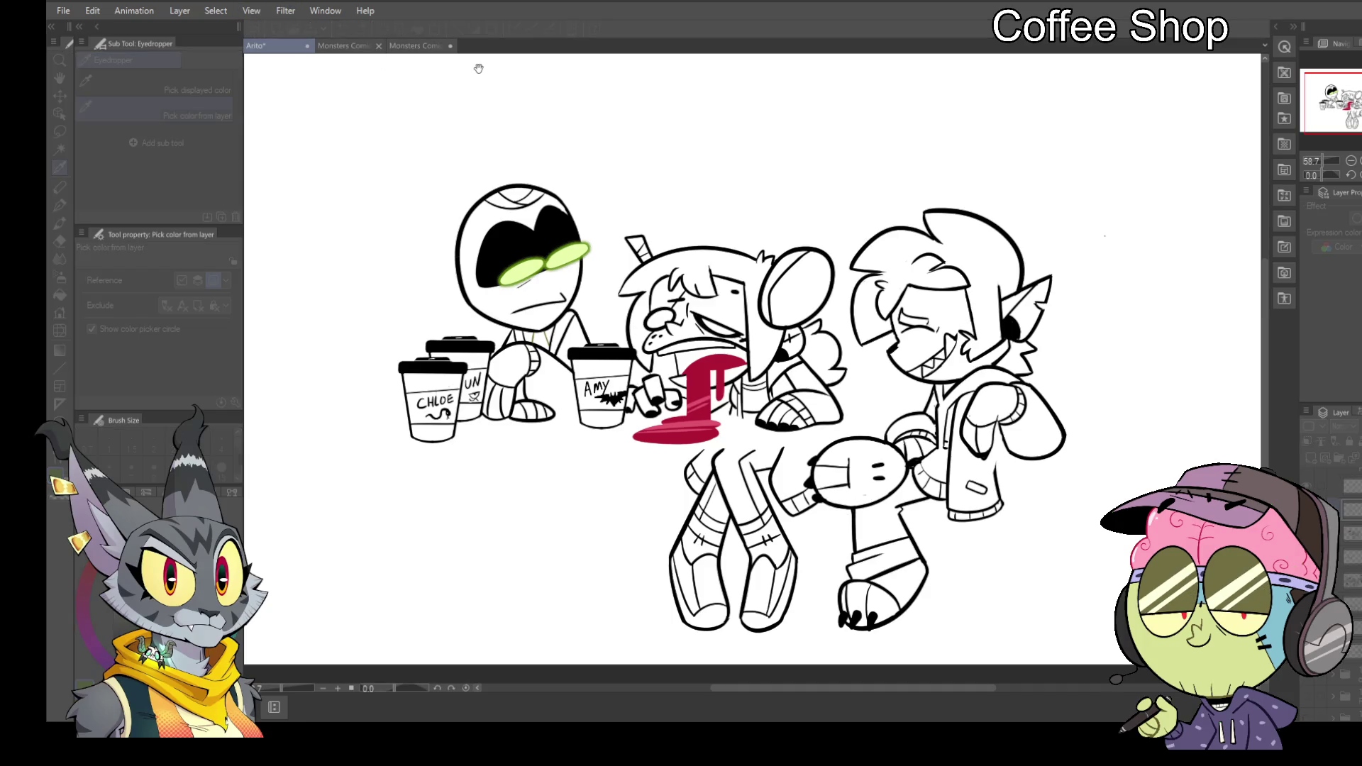
# - Confirm the glow, undo the last glasses change, deselect, and zoom the drawing to about 50%
pyautogui.press('Return')
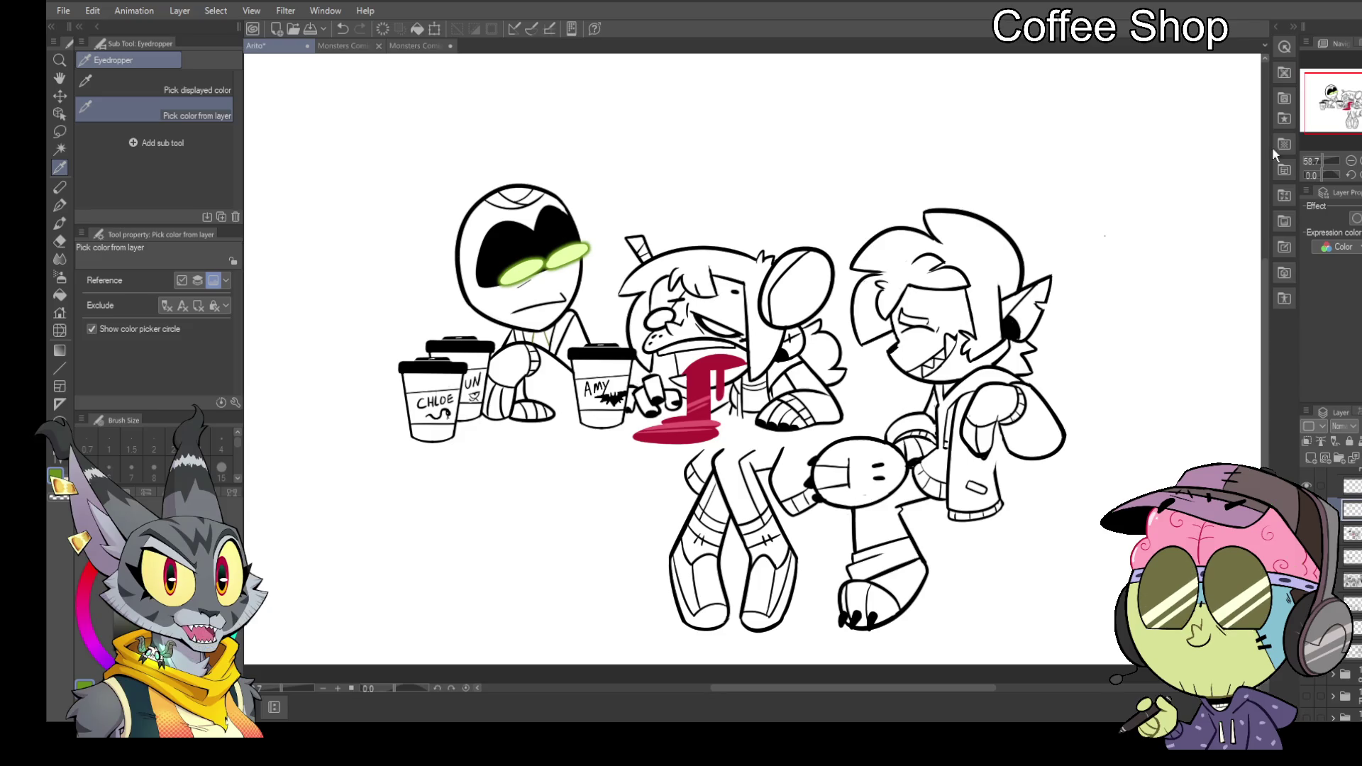
pyautogui.moveTo(1332, 164); pyautogui.dragTo(1321, 160)
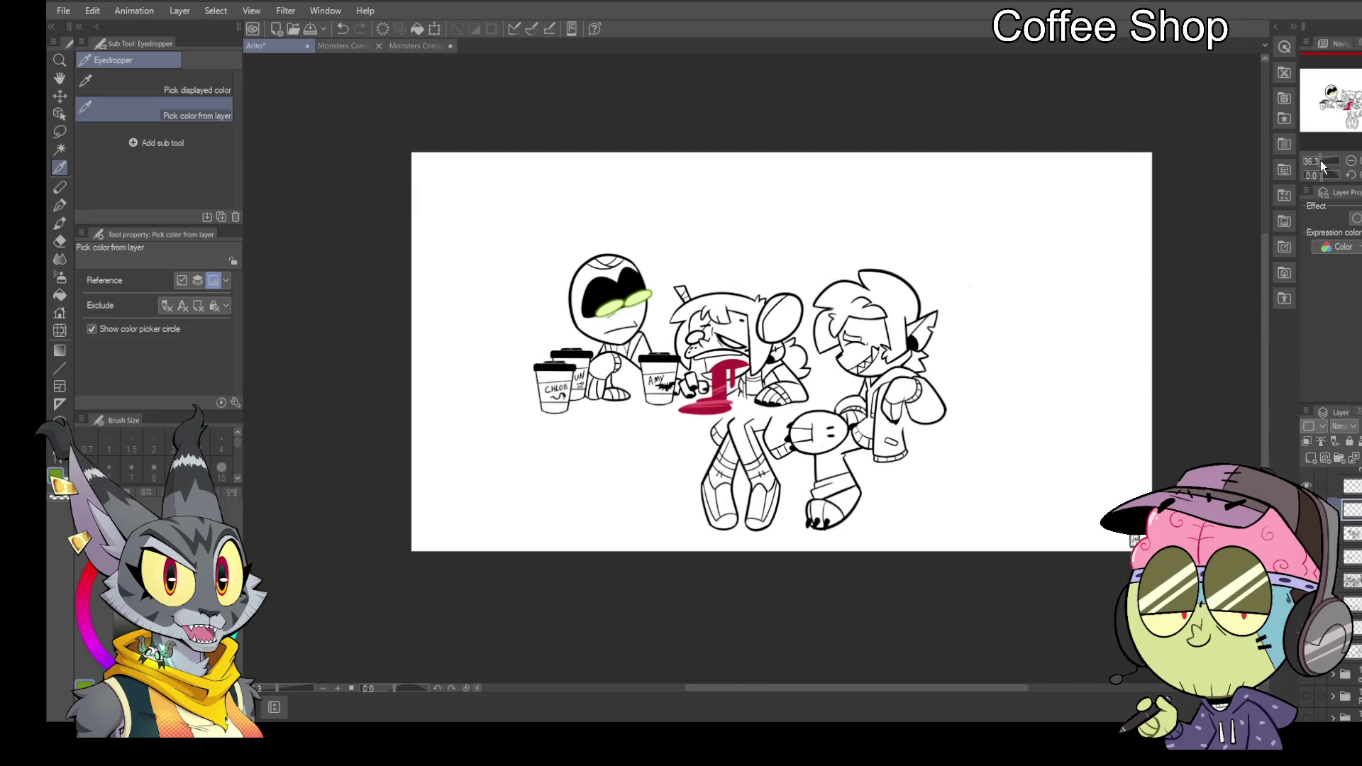
pyautogui.hotkey('ctrl', 'a')
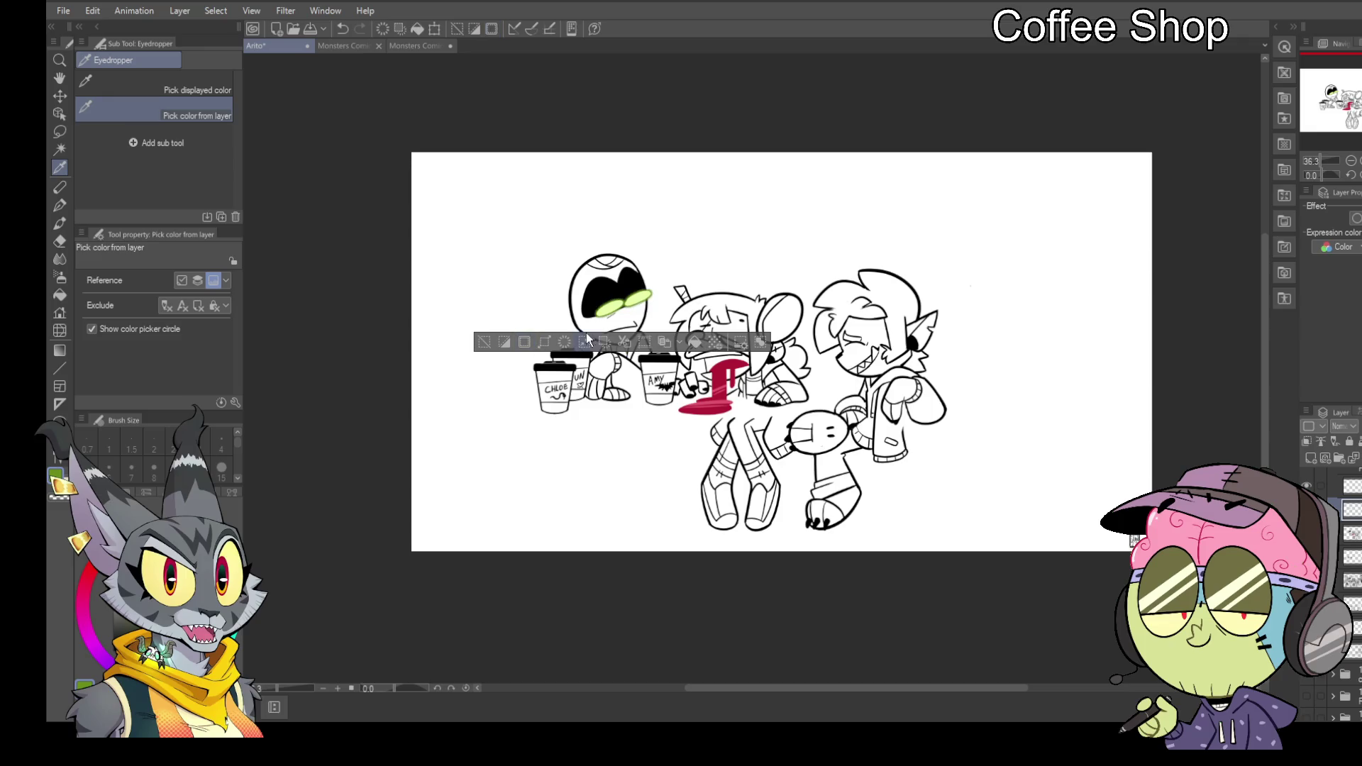
pyautogui.hotkey('ctrl', 'z')
pyautogui.hotkey('ctrl', 'z')
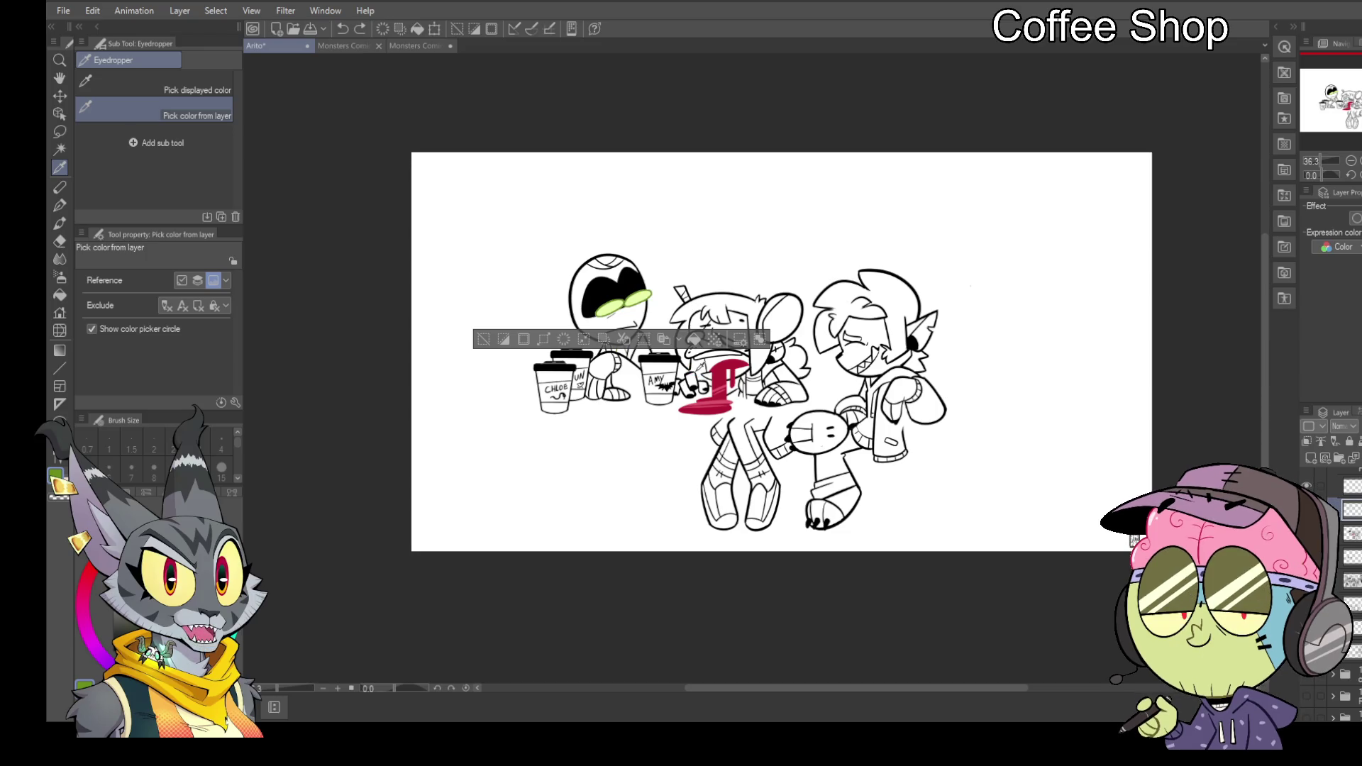
pyautogui.click(523, 340)
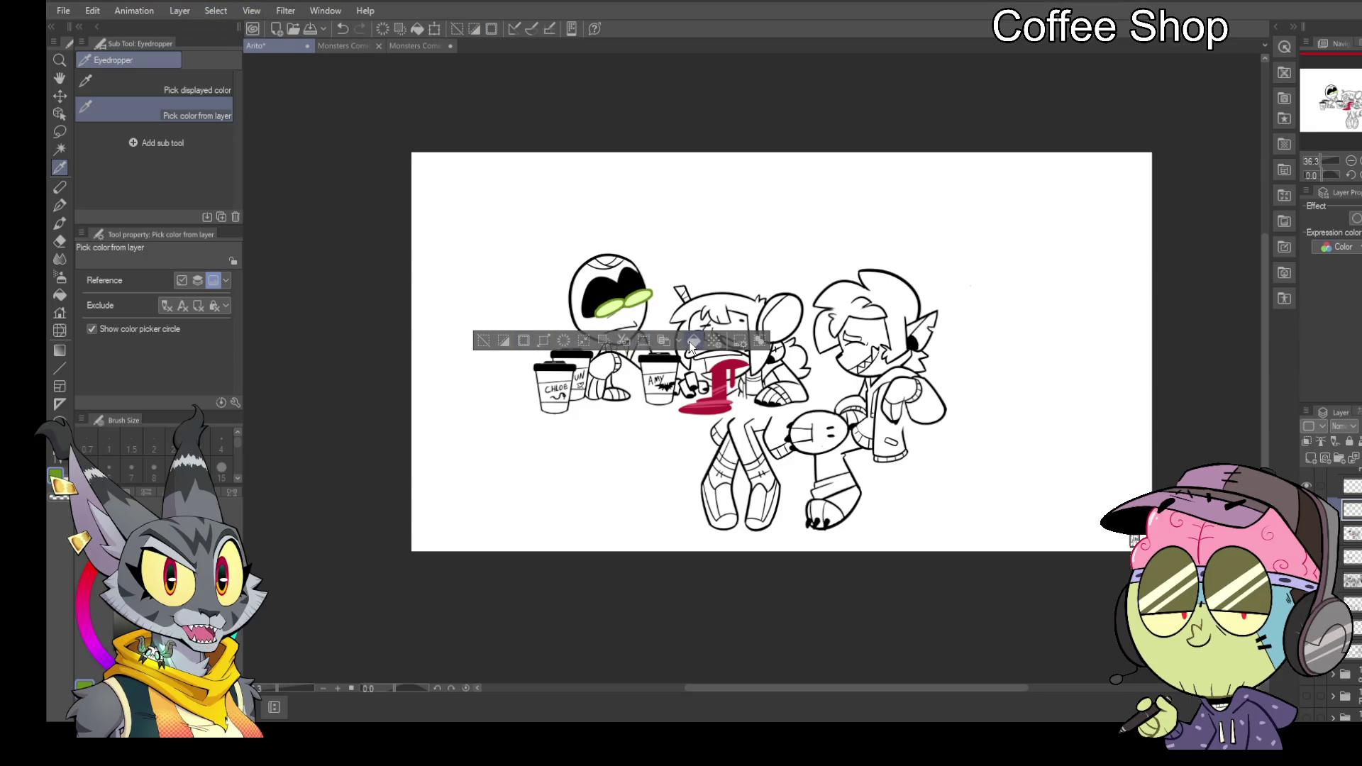
pyautogui.hotkey('ctrl', 'd')
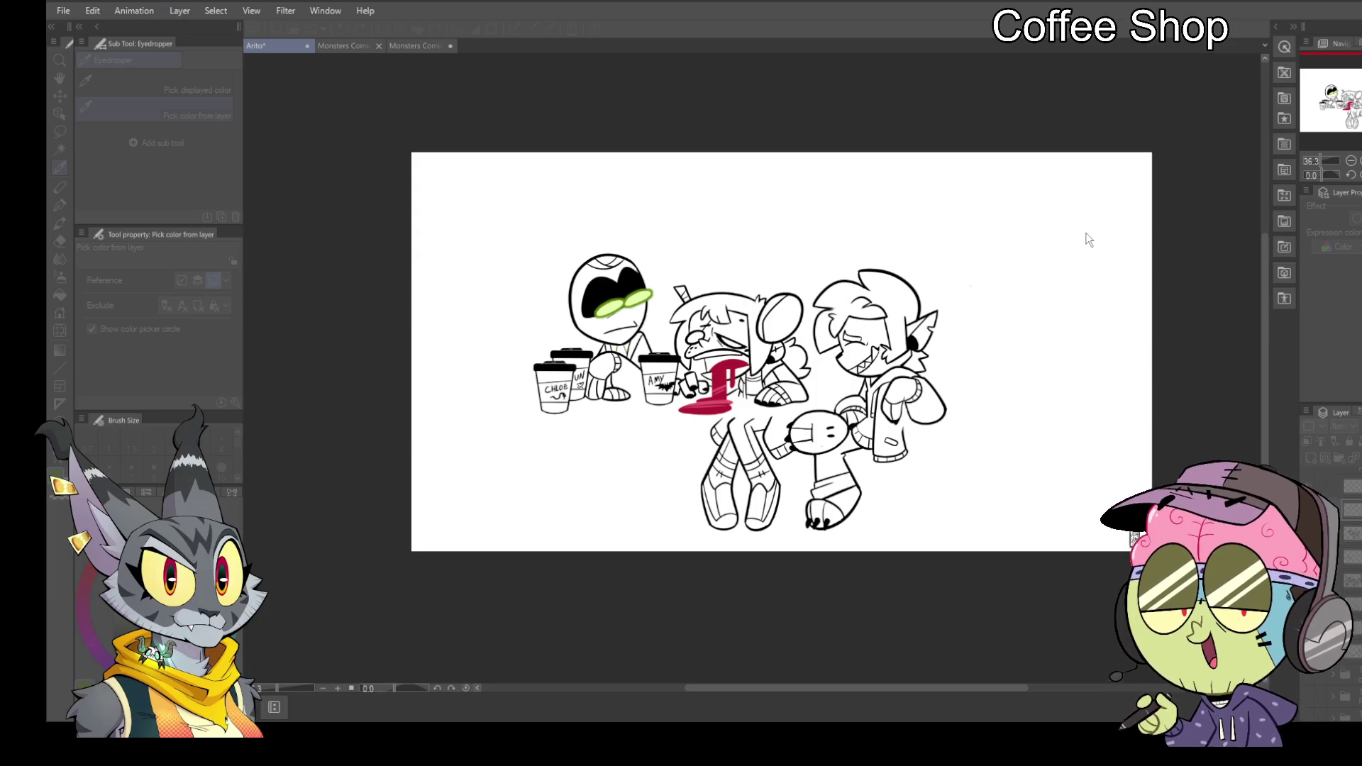
pyautogui.moveTo(1318, 159); pyautogui.dragTo(1323, 159)
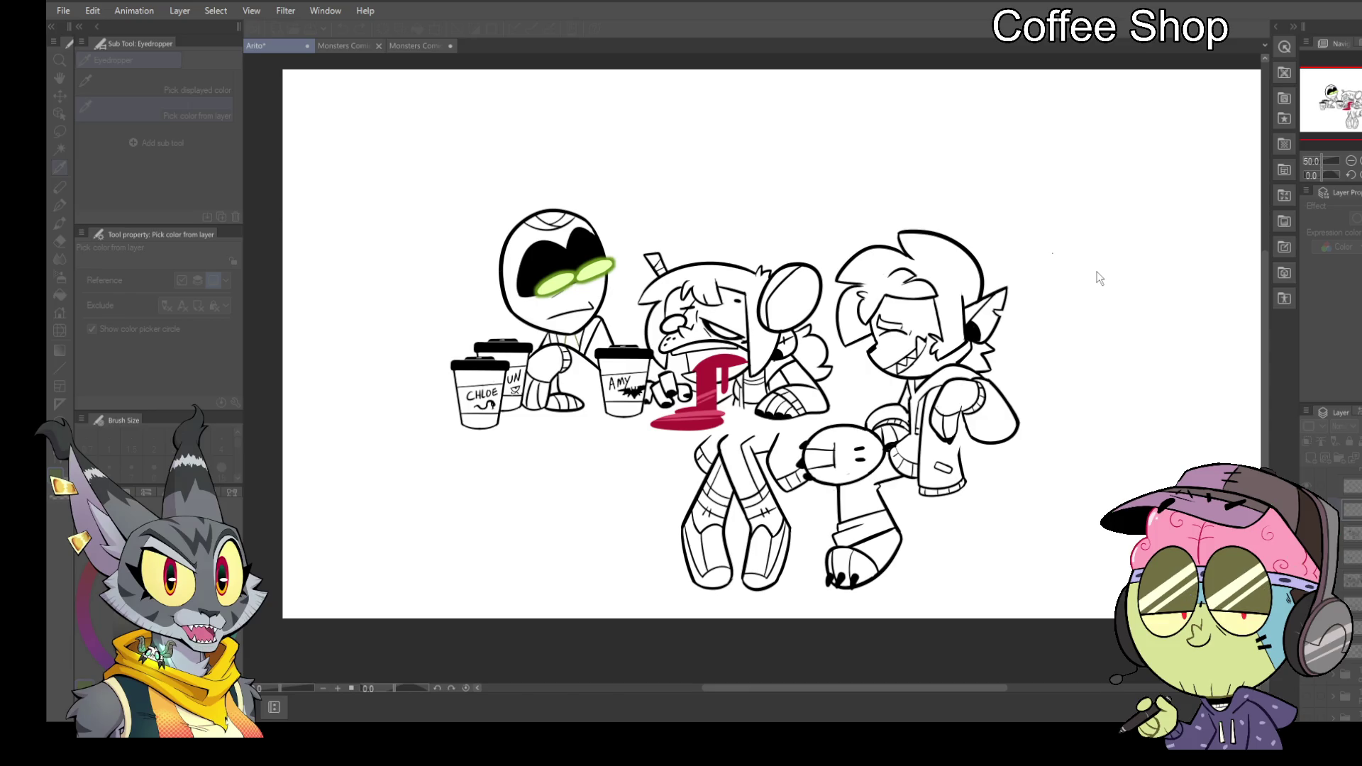
# - Make the top layer the active G-pen layer and paste a gibbon photo onto the canvas
pyautogui.click(1150, 248)
pyautogui.click(1351, 486)
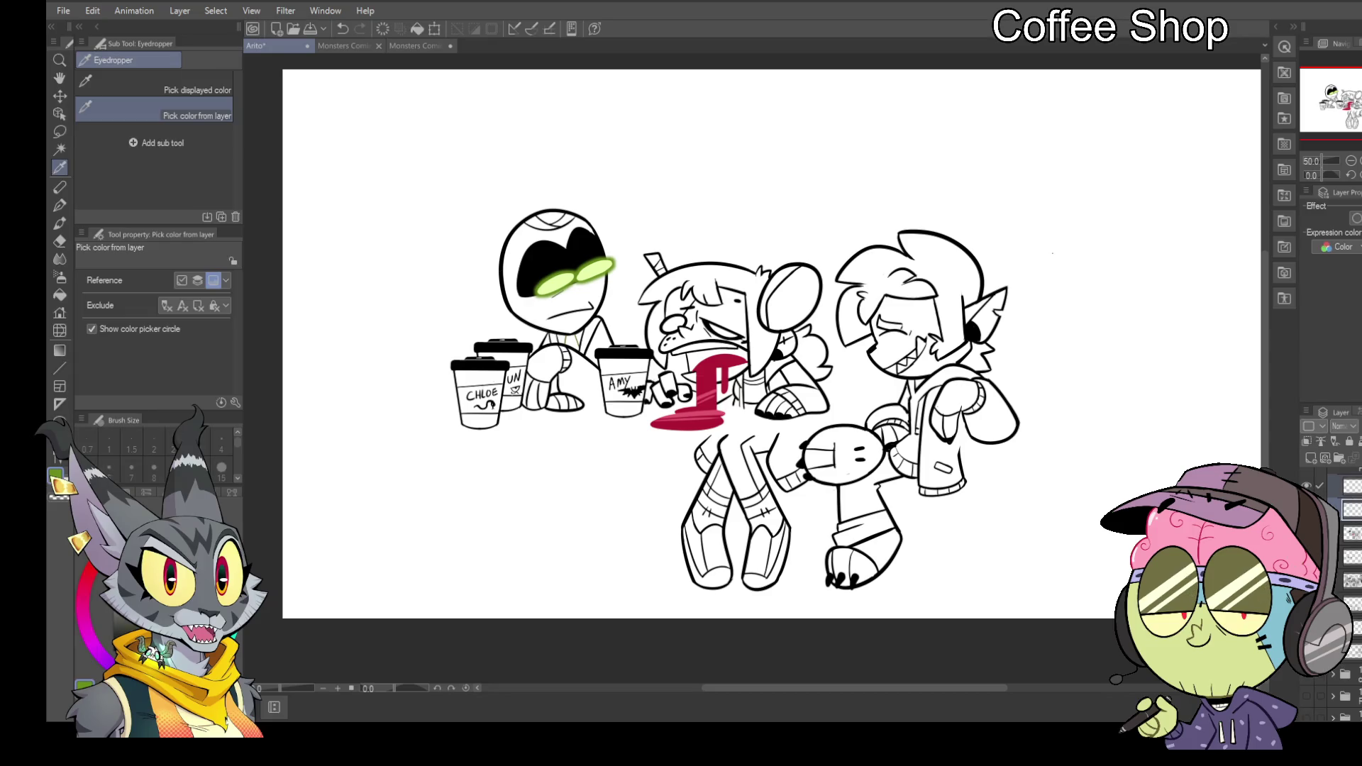
pyautogui.click(1351, 486)
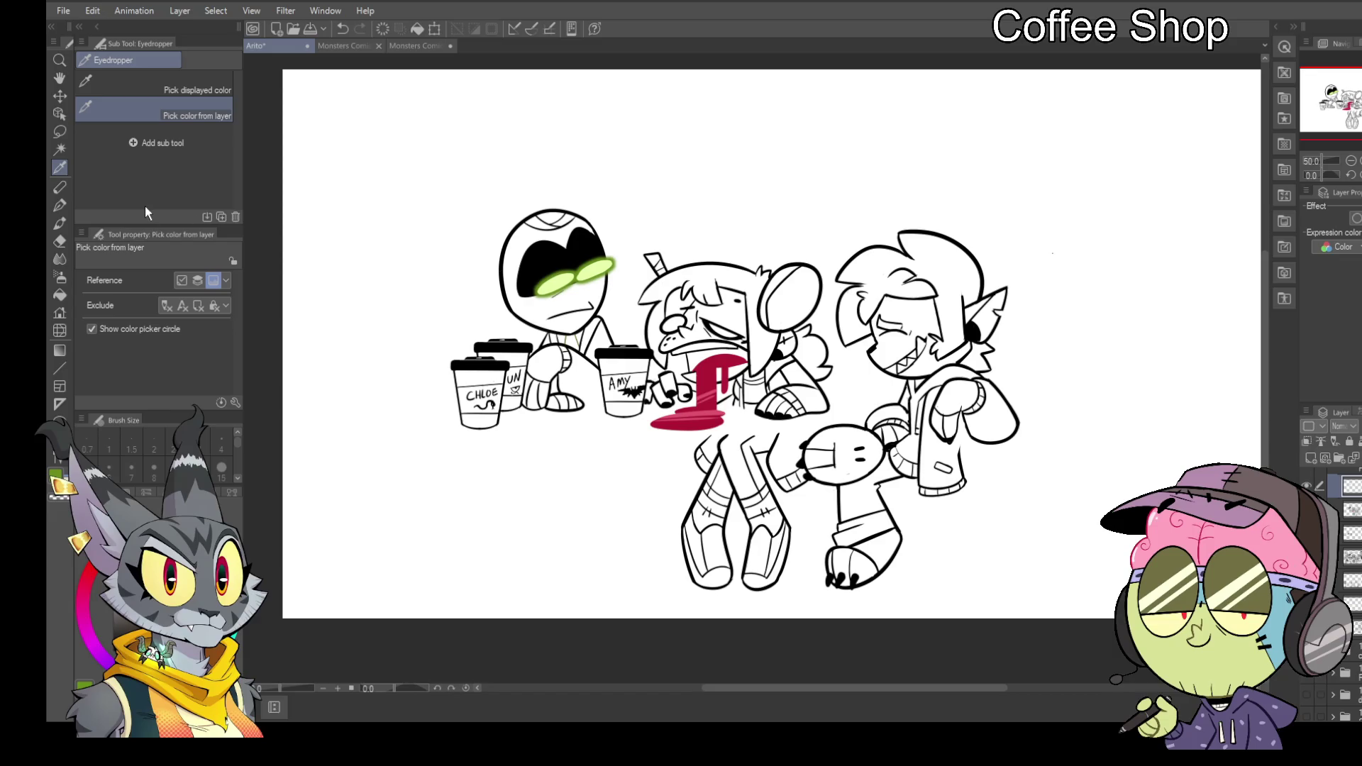
pyautogui.press('p')
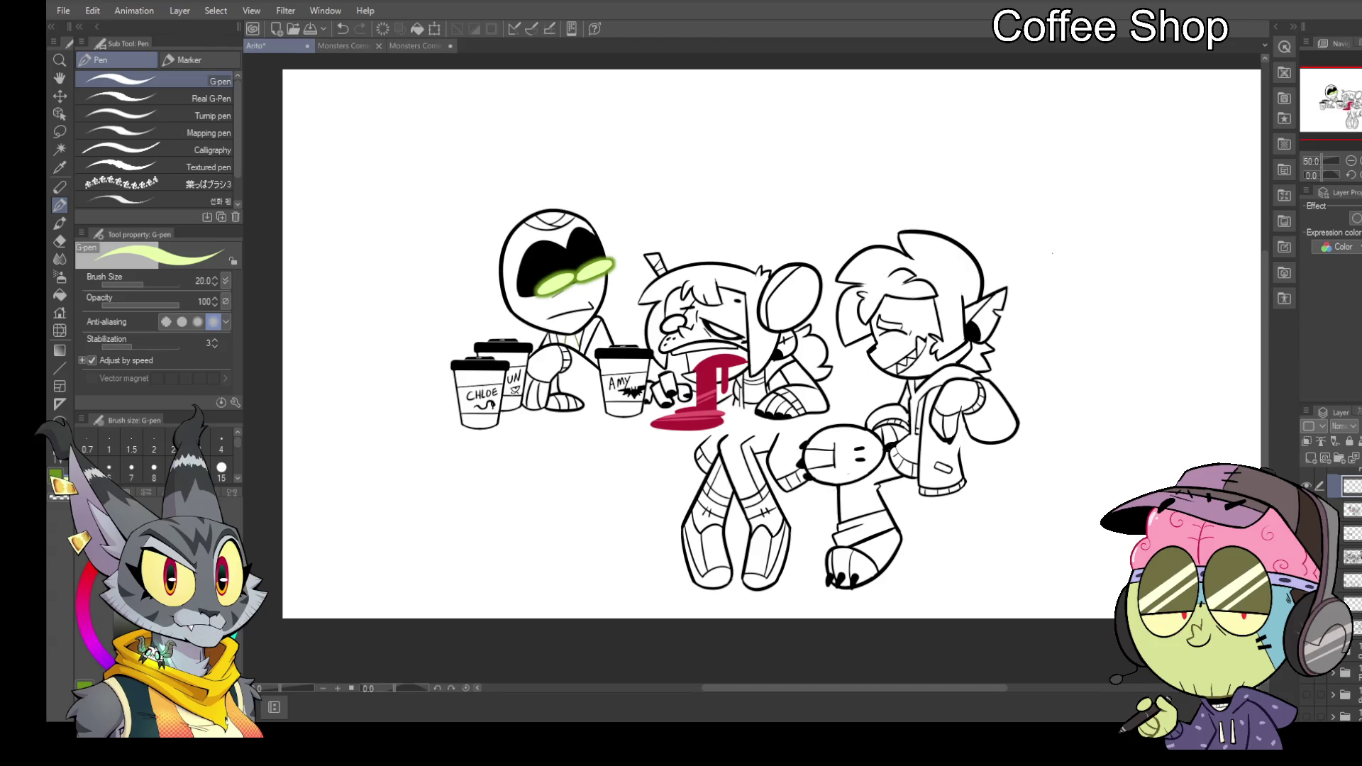
pyautogui.hotkey('ctrl', 'v')
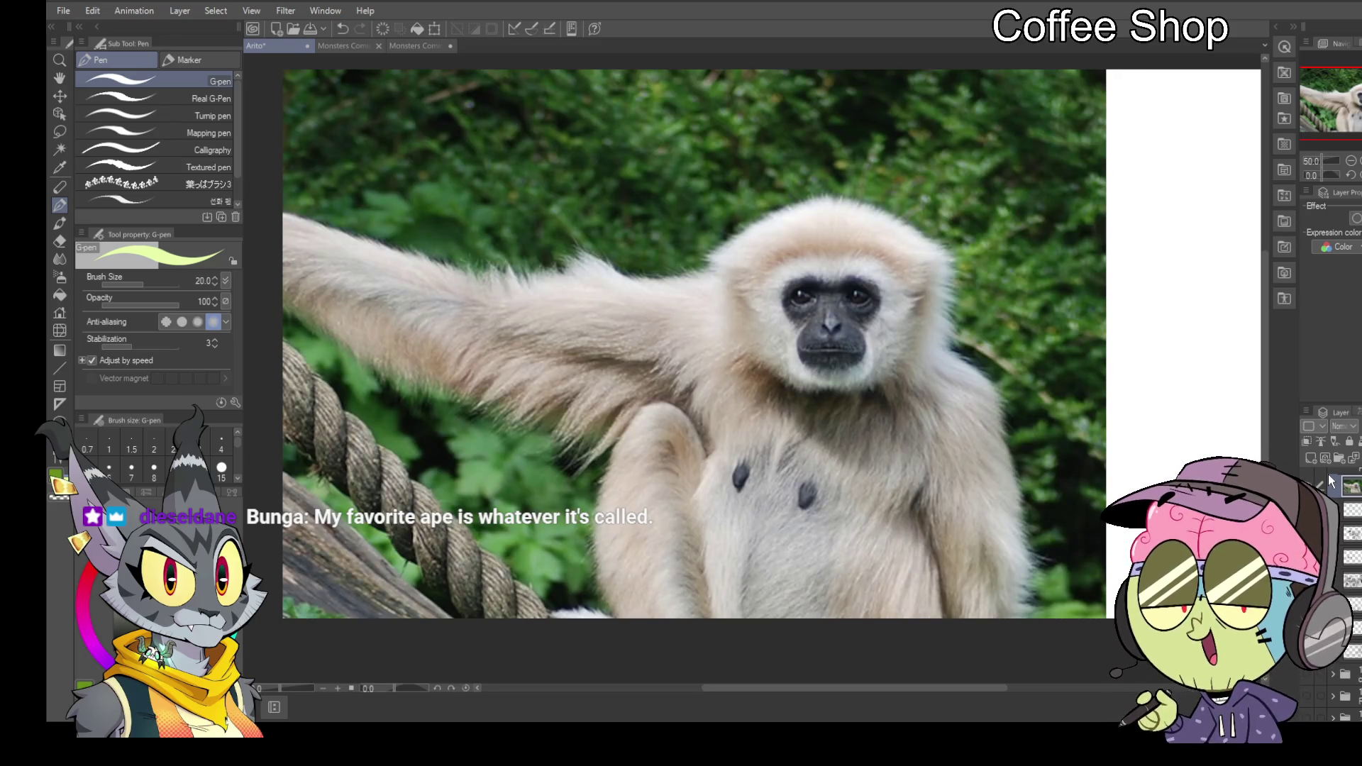
# - Zoom out slightly and undo the gibbon photo paste
pyautogui.click(1320, 159)
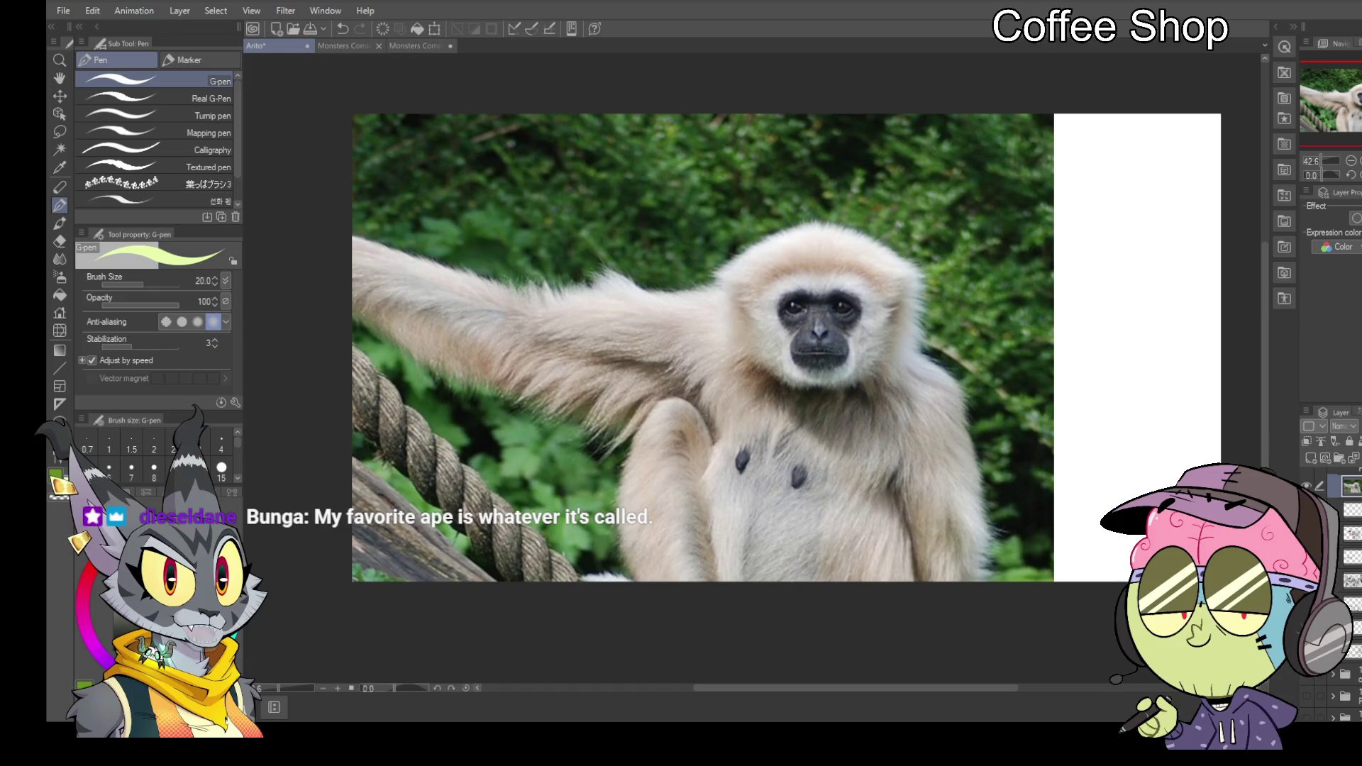
pyautogui.hotkey('ctrl', 'z')
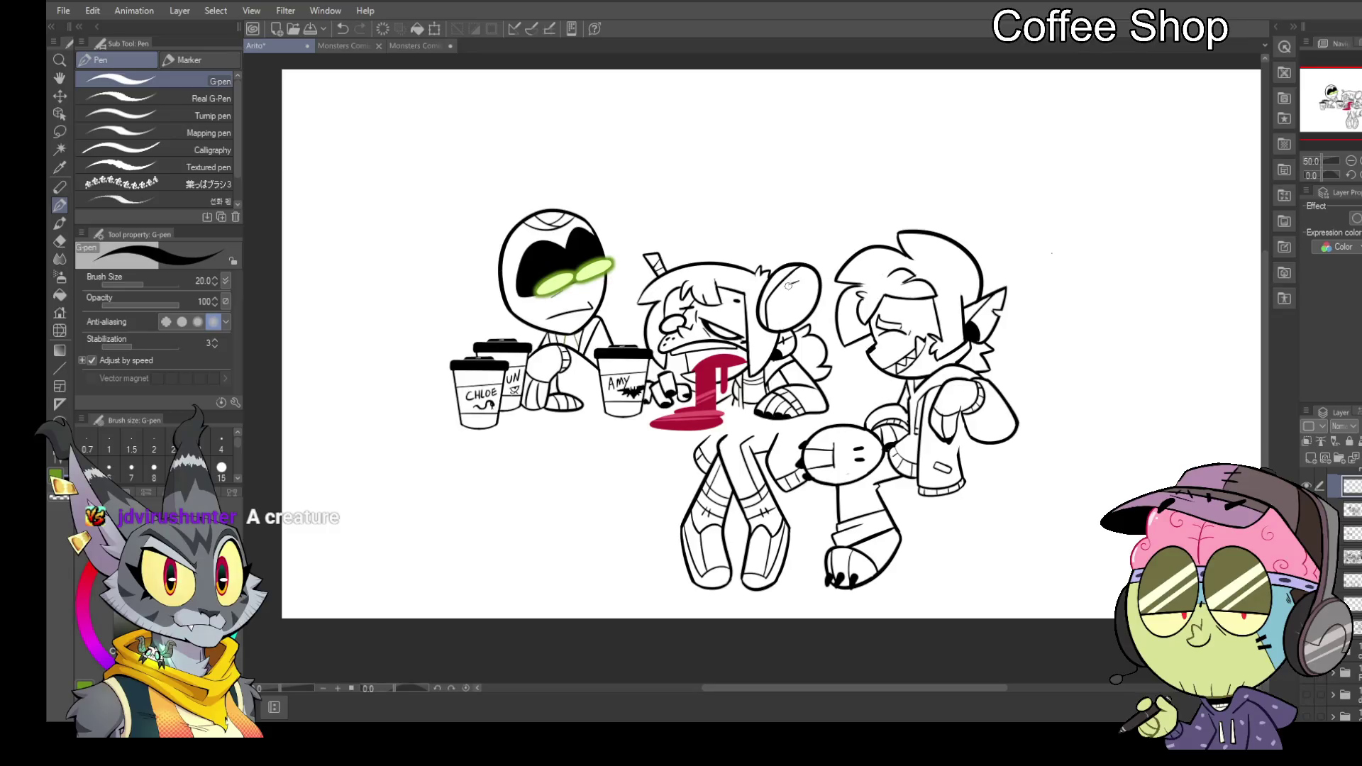
# - Ink a plus mark inside the middle character's round ear and switch to the Fill tool
pyautogui.moveTo(796, 282)
pyautogui.mouseDown()
pyautogui.moveTo(794, 306)
pyautogui.moveTo(807, 290)
pyautogui.mouseUp()
pyautogui.press('g')
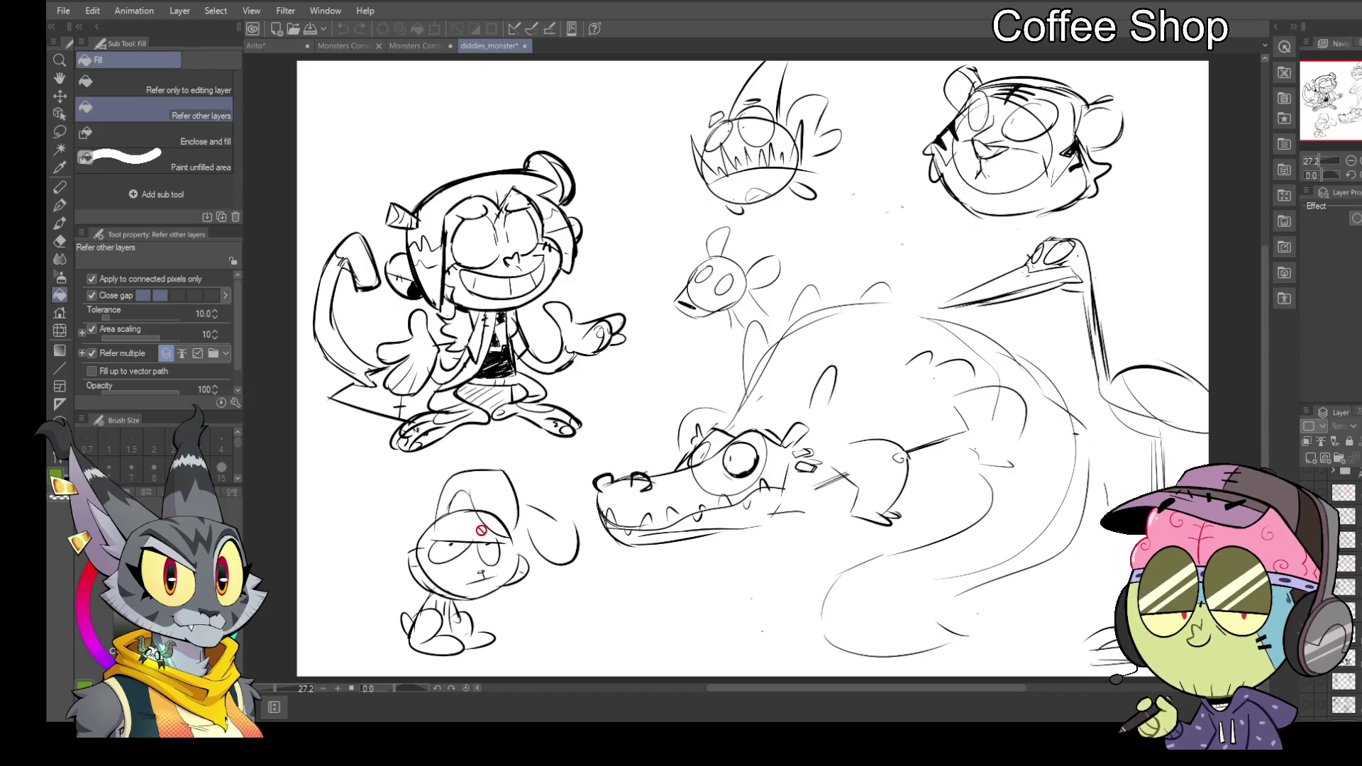
# - Return to the coffee-shop drawing with the G-pen and show the faint background sketch layer
pyautogui.click(297, 44)
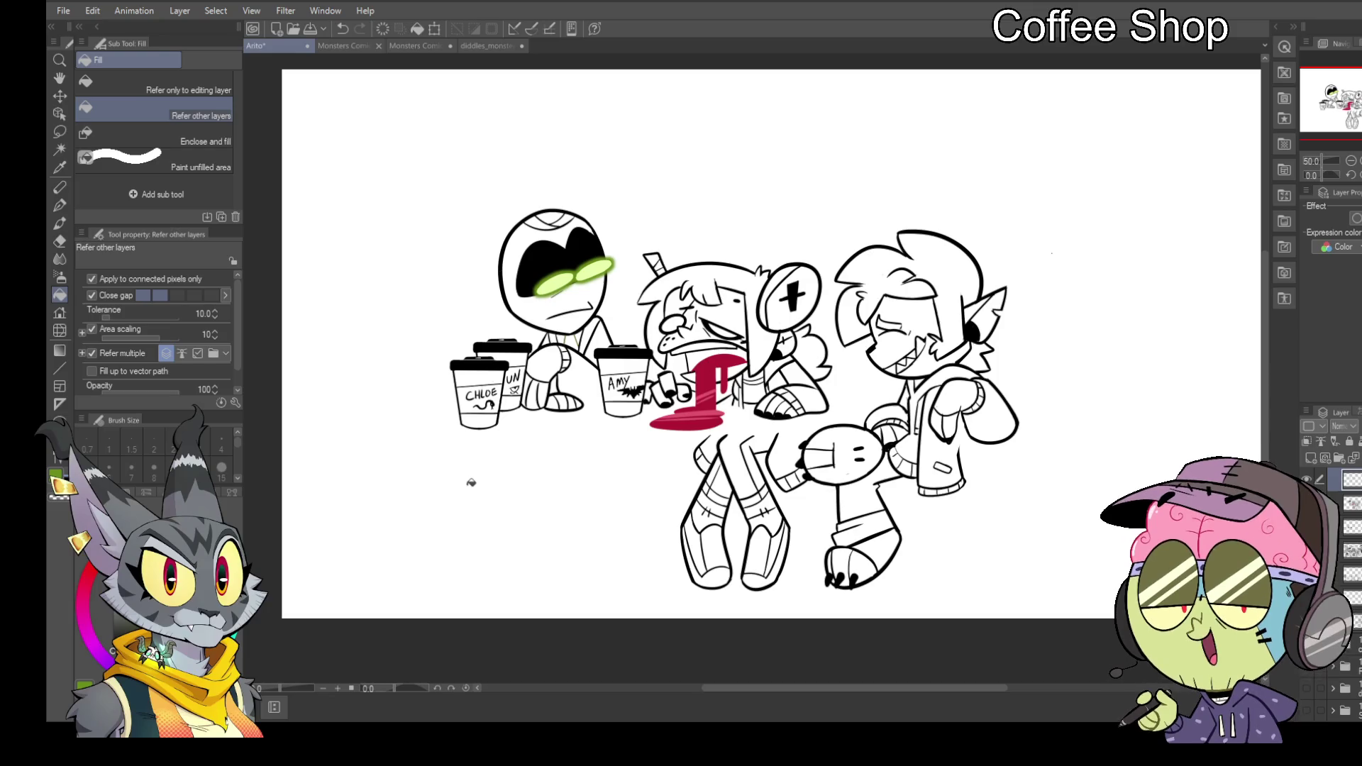
pyautogui.press('p')
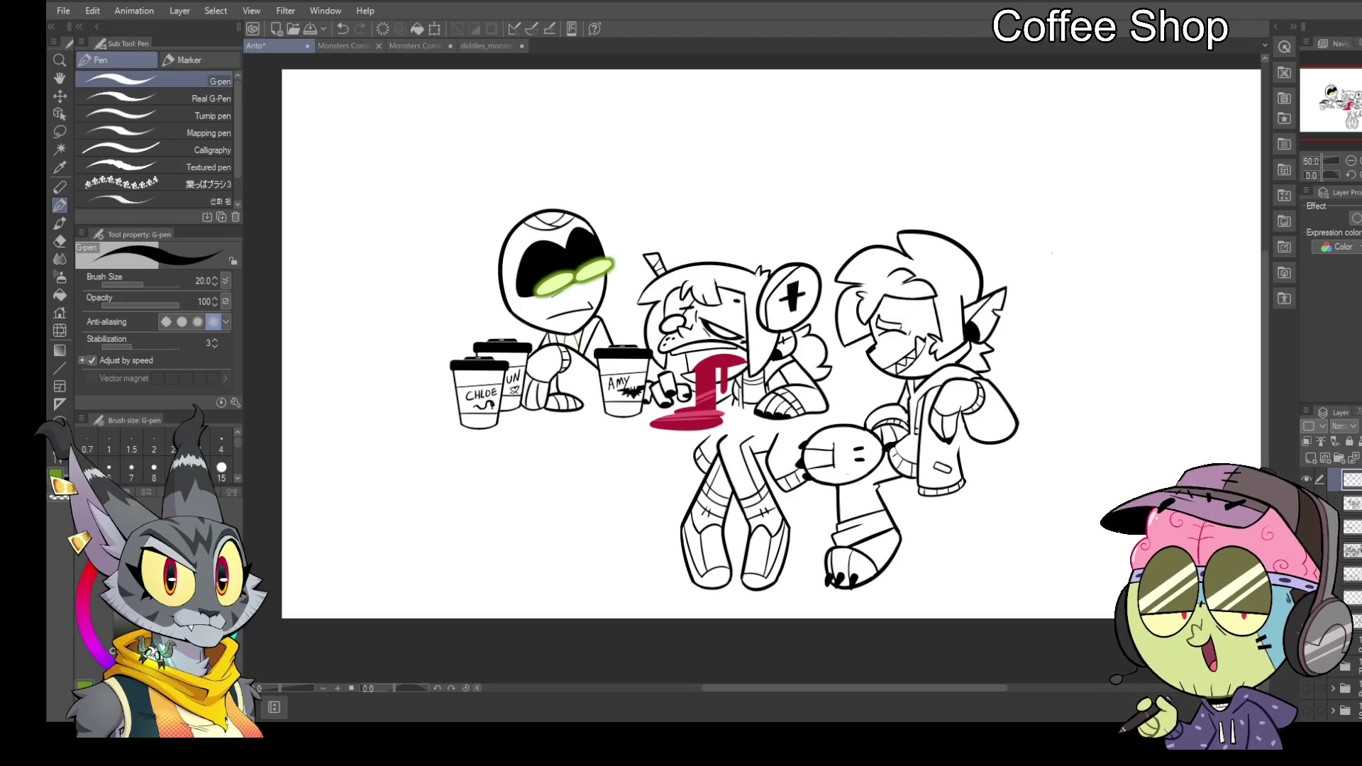
pyautogui.hotkey('ctrl', 'z')
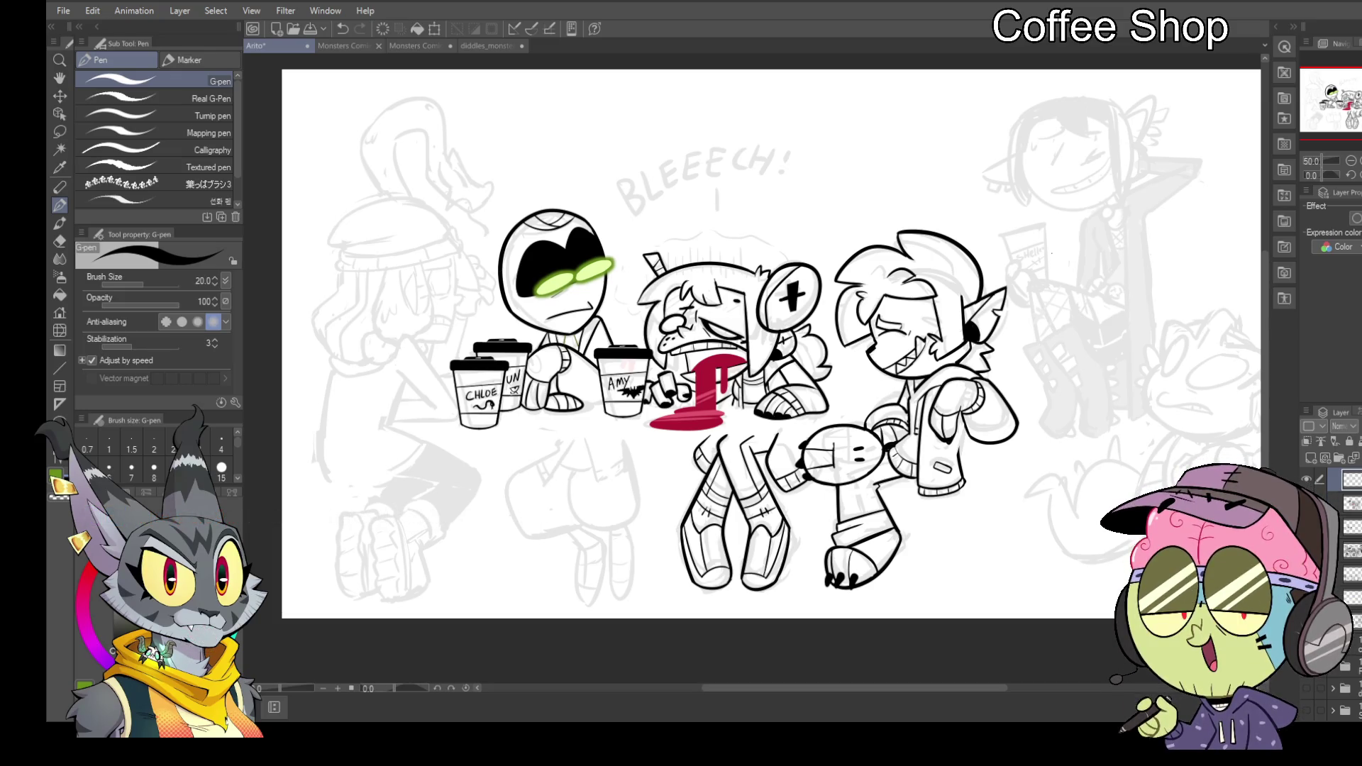
pyautogui.click(1306, 481)
pyautogui.click(1307, 481)
pyautogui.press('m')
pyautogui.moveTo(769, 236); pyautogui.dragTo(772, 231)
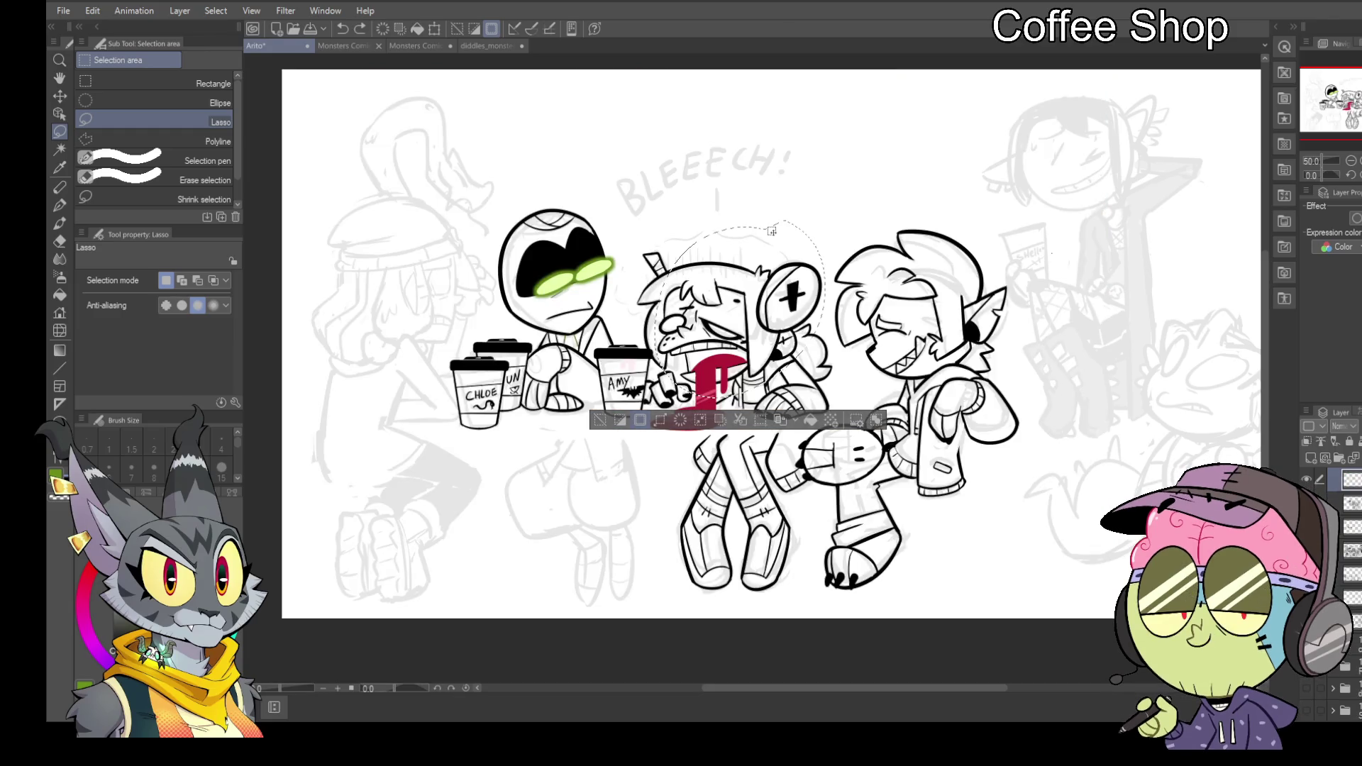
pyautogui.press('Delete')
pyautogui.hotkey('ctrl', 'd')
pyautogui.click(1351, 526)
pyautogui.click(1351, 574)
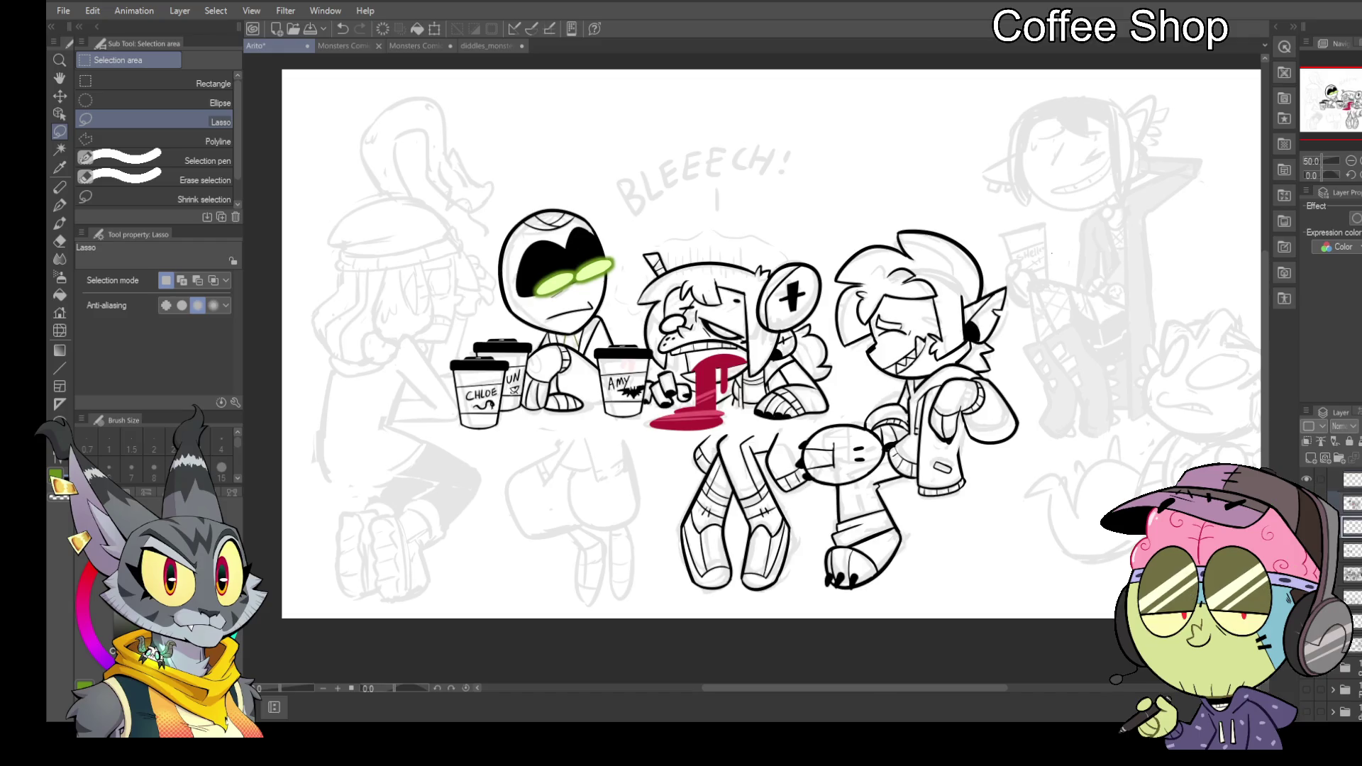
pyautogui.click(1351, 503)
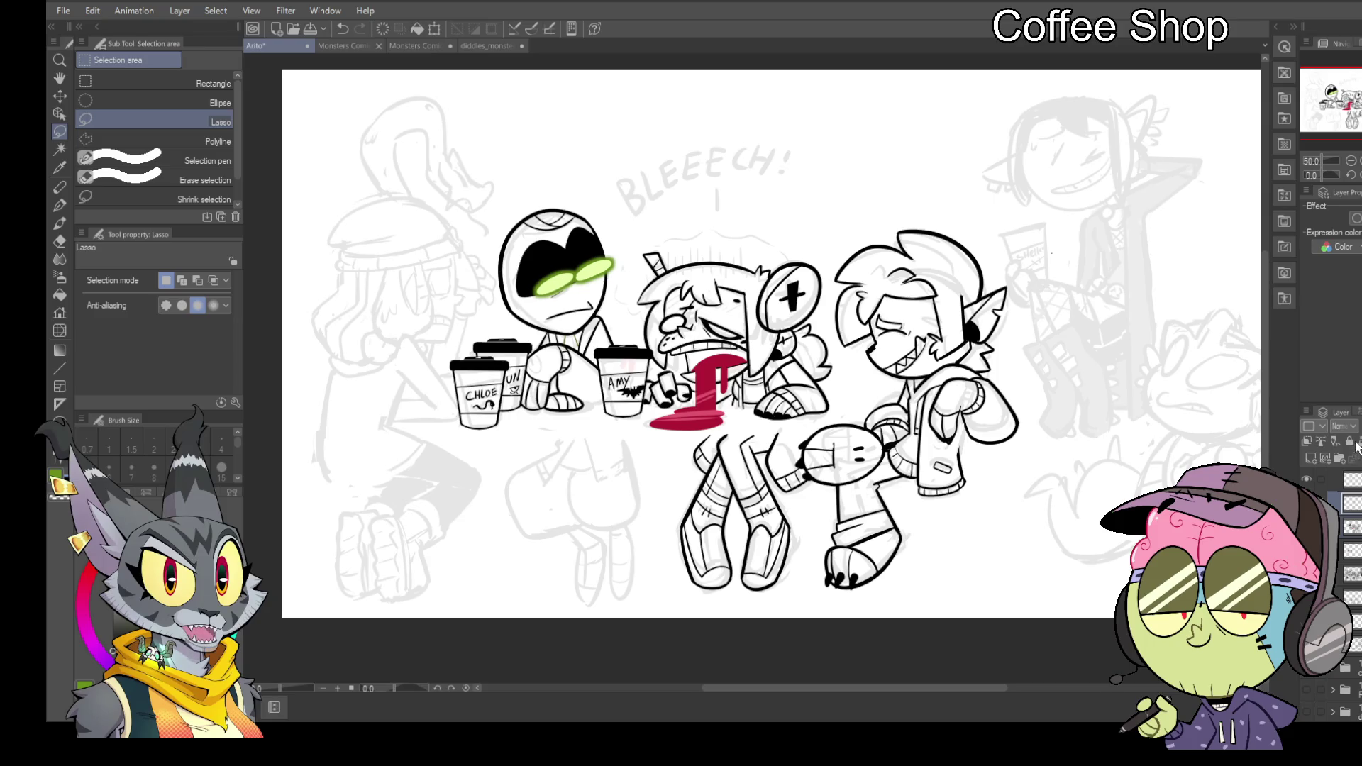
pyautogui.click(1306, 502)
pyautogui.click(1306, 502)
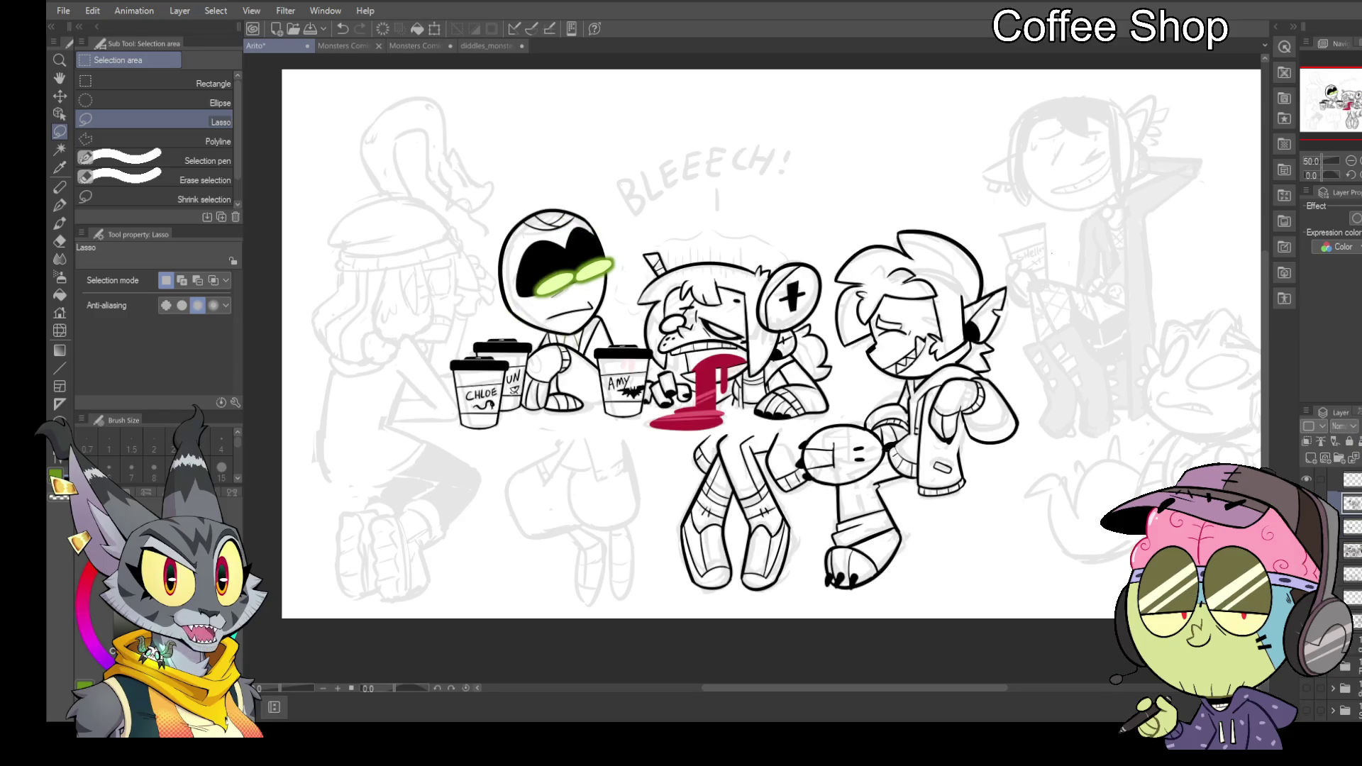
pyautogui.press('p')
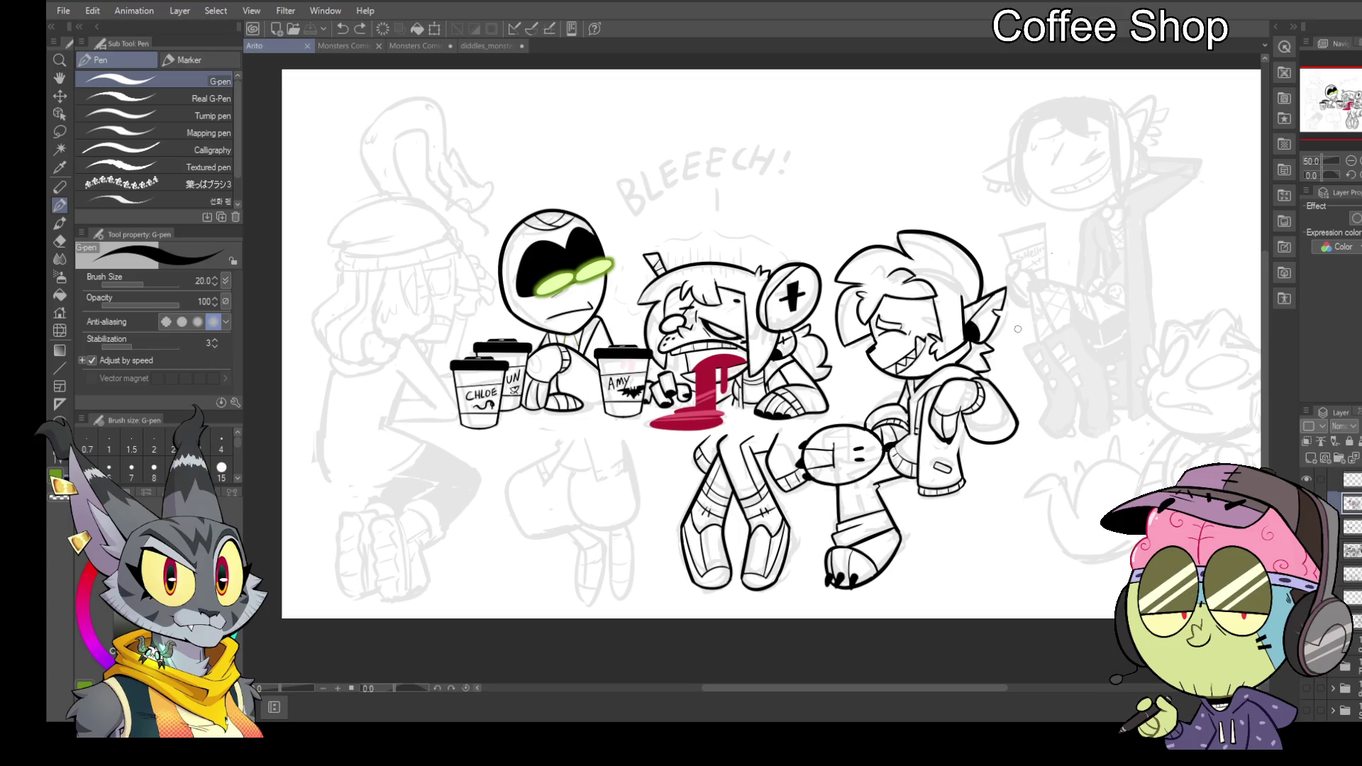
# - Add a small ink stroke, switch among the top layers, and undo the last edit
pyautogui.click(1018, 329)
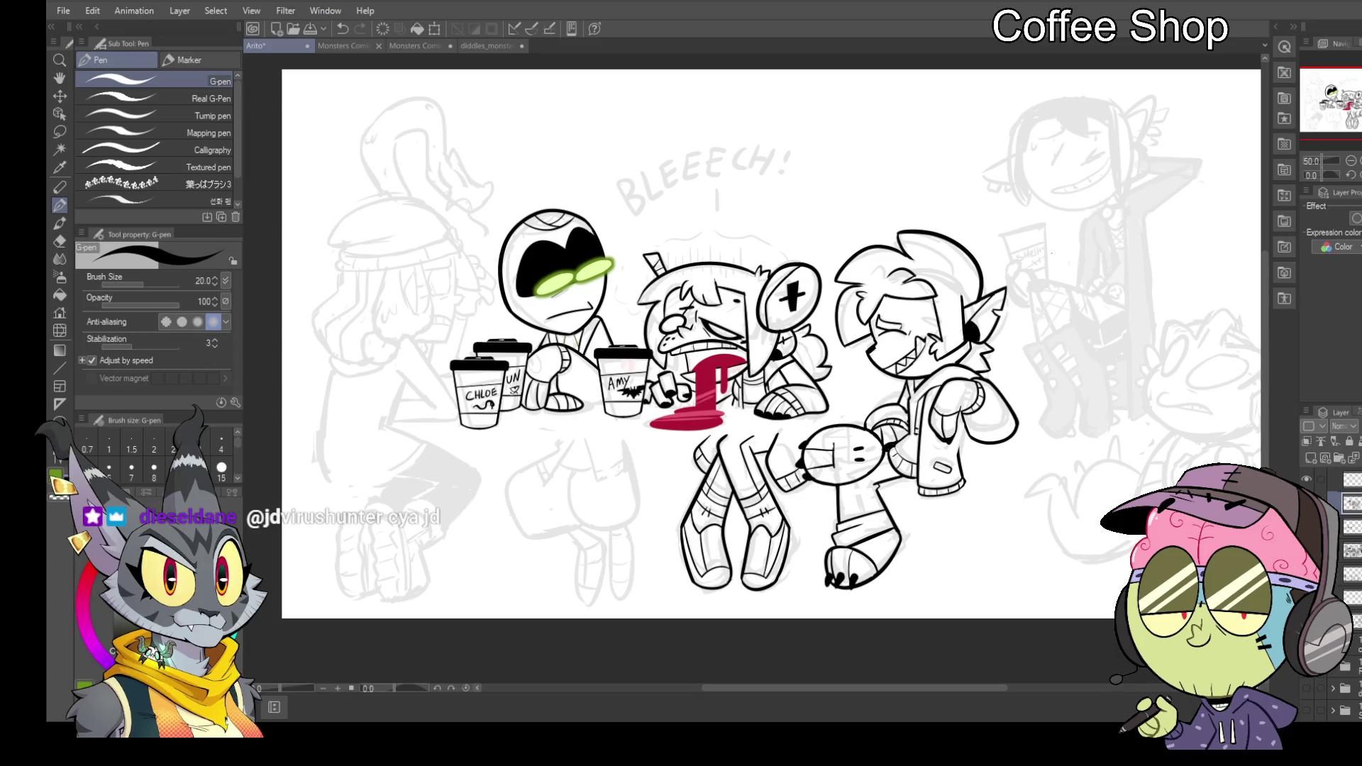
pyautogui.click(1351, 526)
pyautogui.click(1332, 488)
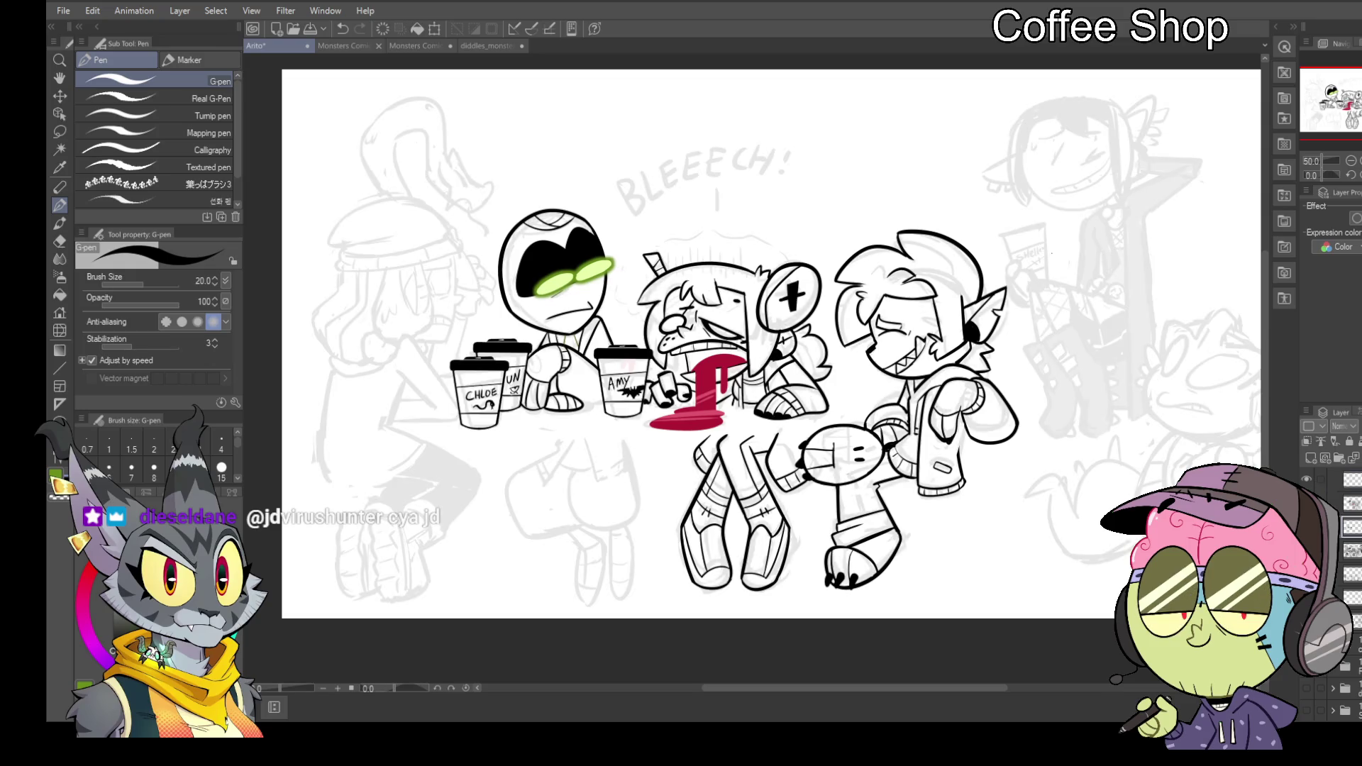
pyautogui.click(1351, 503)
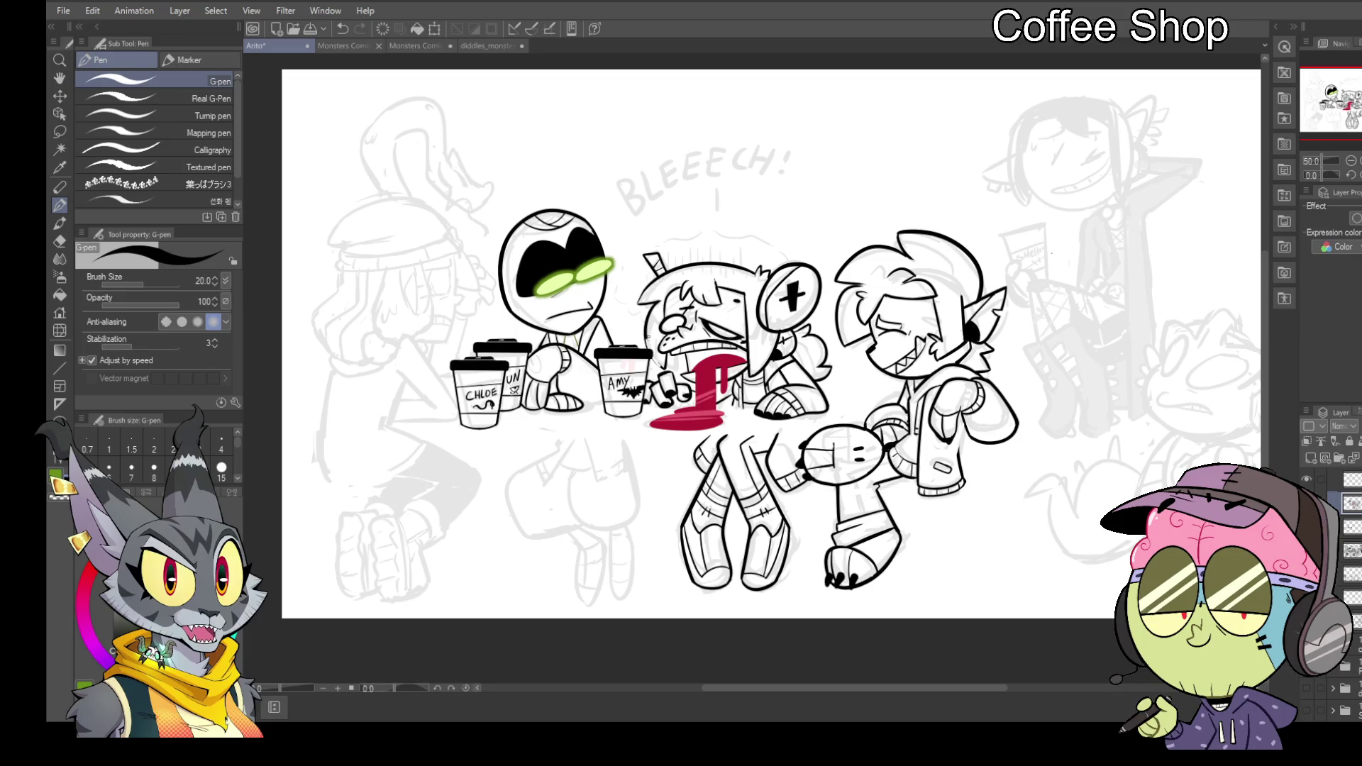
pyautogui.hotkey('ctrl', 'z')
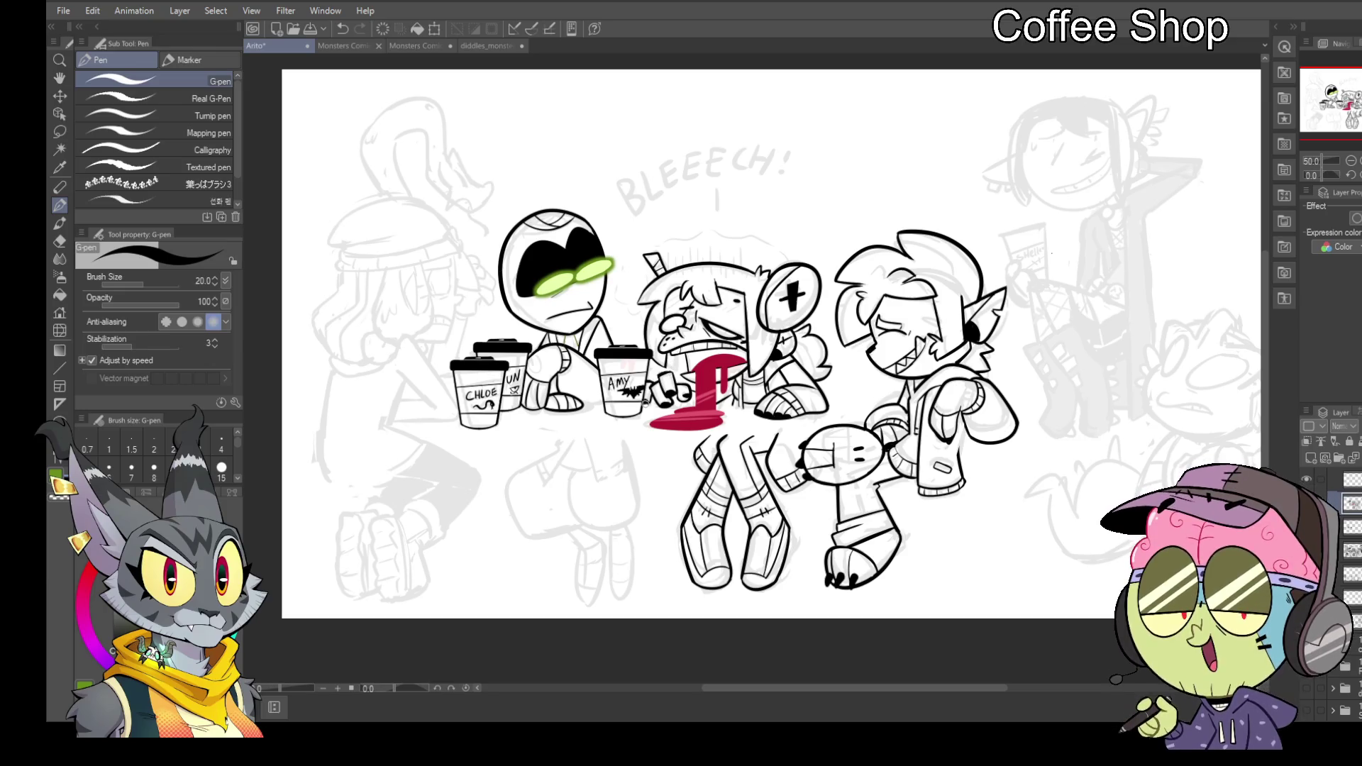
# - Draw two strokes on the canvas and undo the stray vertical one
pyautogui.moveTo(943, 688); pyautogui.dragTo(913, 689)
pyautogui.moveTo(720, 419); pyautogui.dragTo(738, 505)
pyautogui.hotkey('ctrl', 'z')
# - Mirror the canvas and try leg lines and rounder knee curves below the cup, undoing each
pyautogui.press('h')
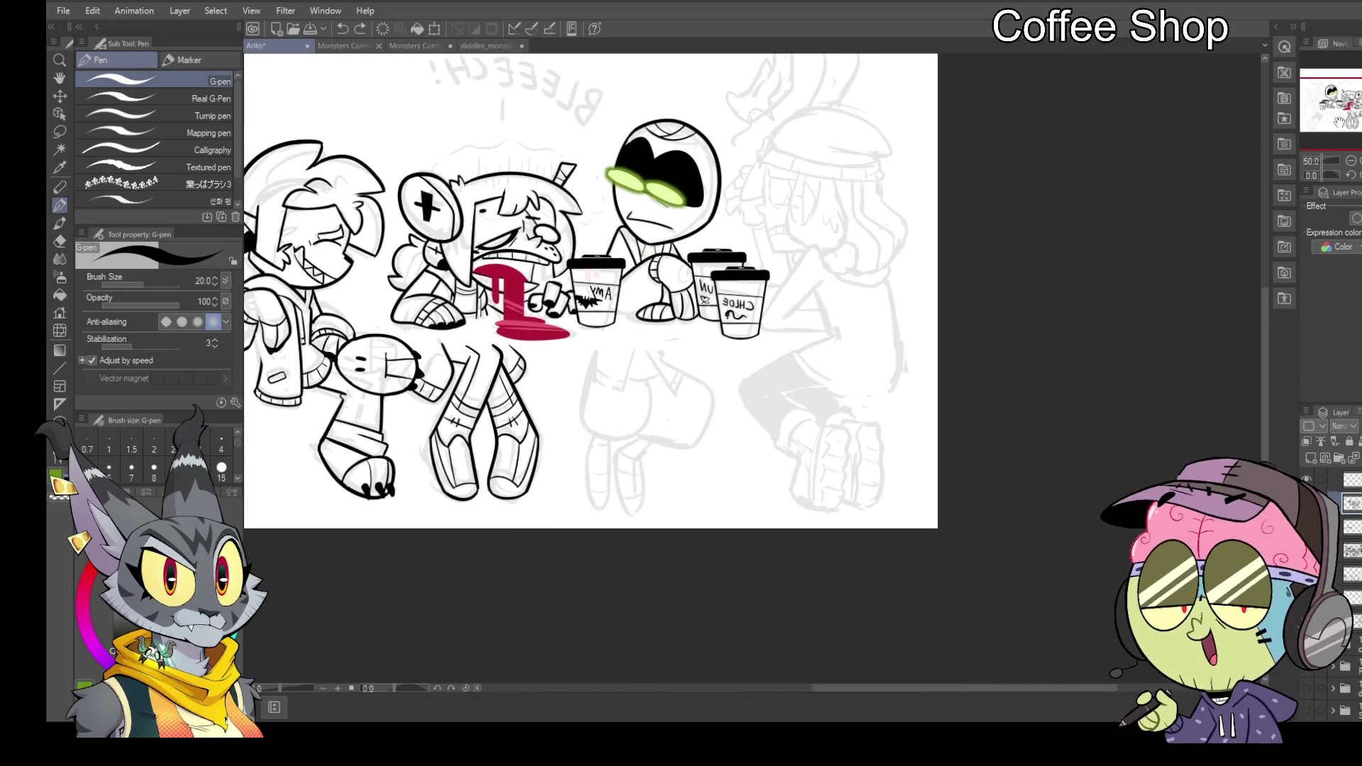
pyautogui.moveTo(595, 340); pyautogui.dragTo(582, 421)
pyautogui.hotkey('ctrl', 'z')
pyautogui.moveTo(596, 331)
pyautogui.mouseDown()
pyautogui.moveTo(642, 434)
pyautogui.moveTo(650, 394)
pyautogui.mouseUp()
pyautogui.hotkey('ctrl', 'z')
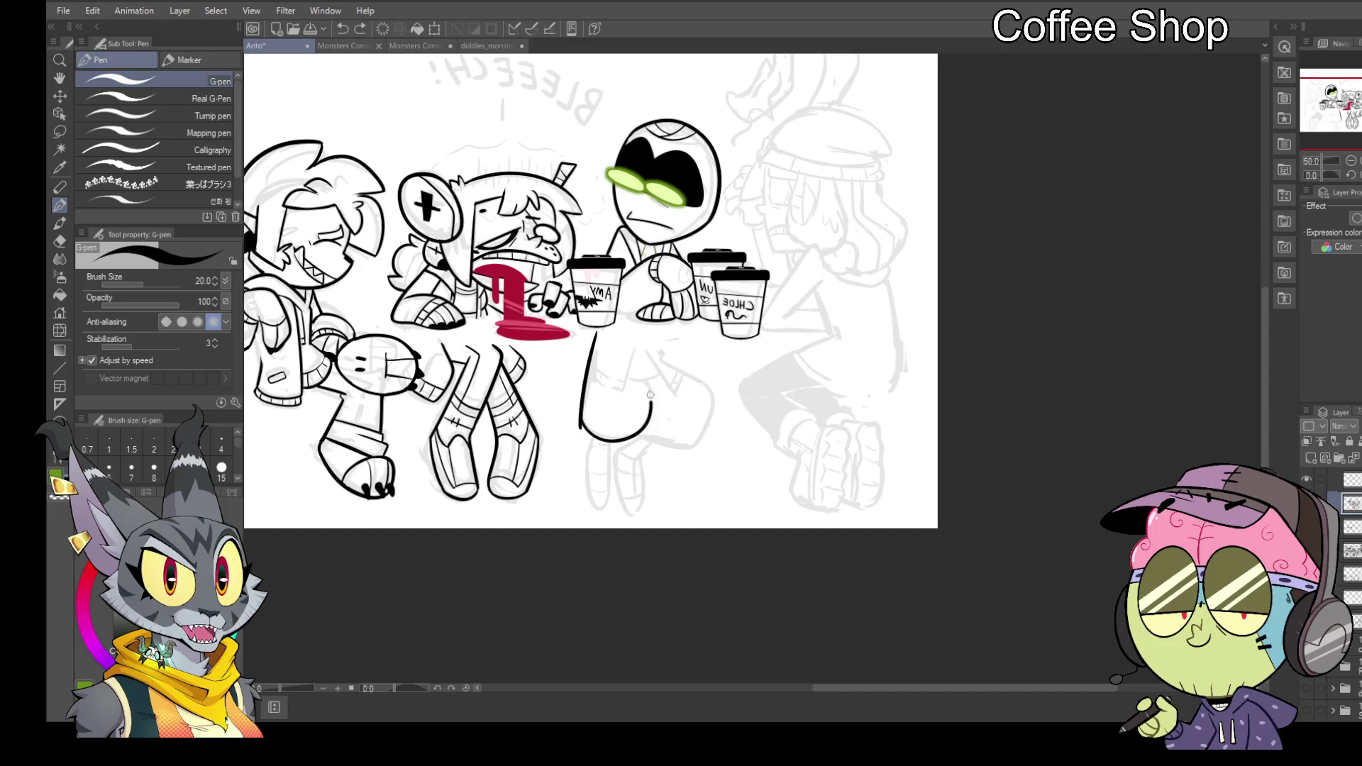
pyautogui.hotkey('ctrl', 'z')
pyautogui.moveTo(581, 425); pyautogui.dragTo(645, 380)
pyautogui.moveTo(644, 438); pyautogui.dragTo(661, 362)
pyautogui.hotkey('ctrl', 'z')
# - Try diagonal leg strokes above the knee, undoing each attempt
pyautogui.moveTo(591, 366); pyautogui.dragTo(623, 392)
pyautogui.hotkey('ctrl', 'z')
pyautogui.moveTo(638, 326); pyautogui.dragTo(622, 381)
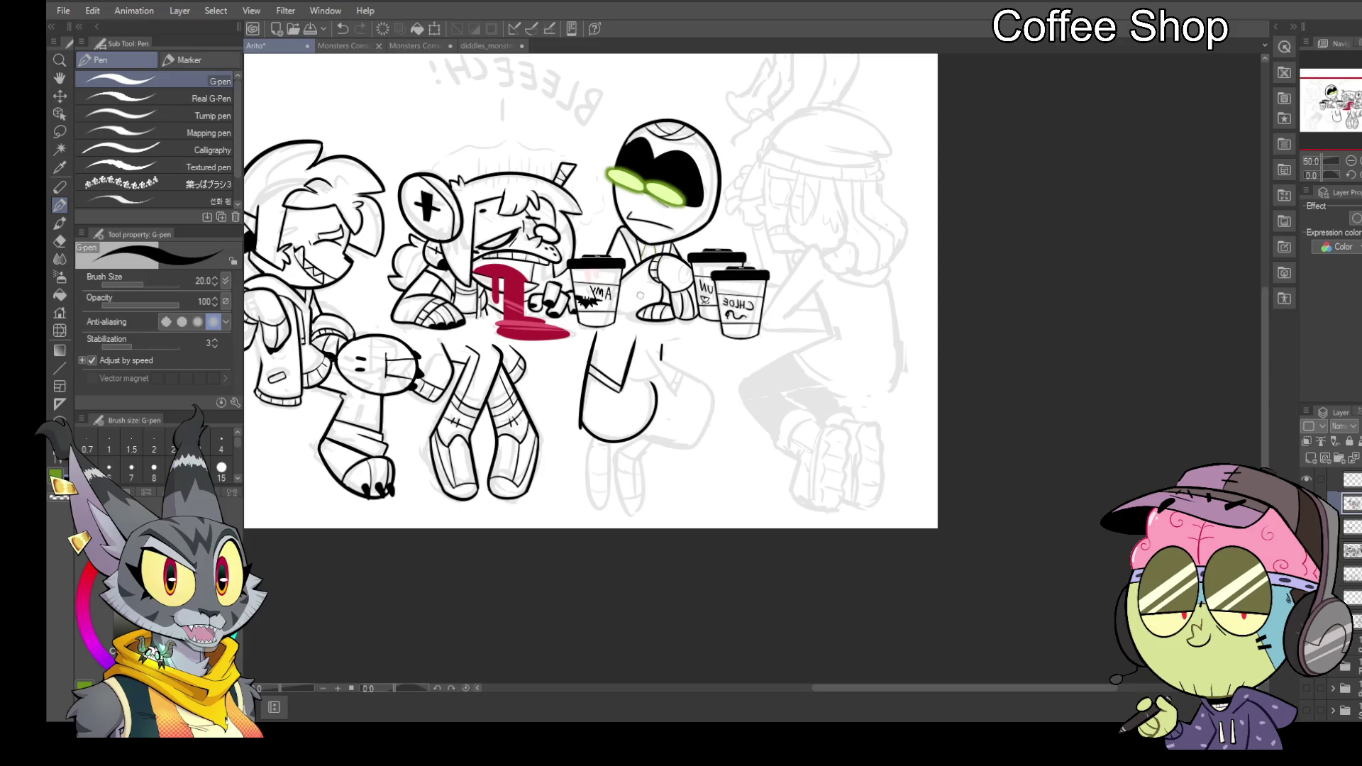
pyautogui.hotkey('ctrl', 'z')
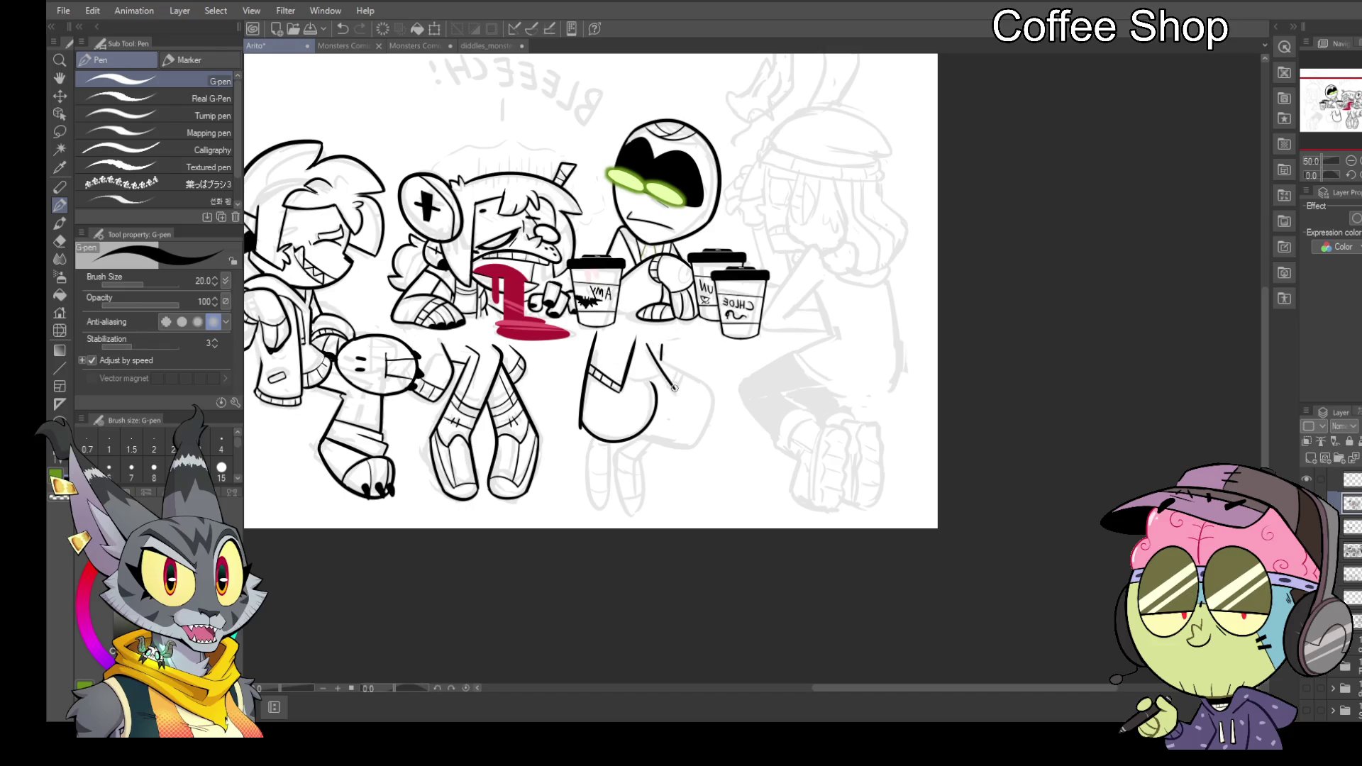
pyautogui.press('alt')
pyautogui.moveTo(593, 365); pyautogui.dragTo(624, 316)
pyautogui.hotkey('ctrl', 'z')
# - Ink the glasses character's lower leg as one smooth U-shaped stroke
pyautogui.moveTo(588, 440)
pyautogui.mouseDown()
pyautogui.moveTo(590, 501)
pyautogui.moveTo(608, 446)
pyautogui.mouseUp()
pyautogui.hotkey('ctrl', 'z')
pyautogui.hotkey('ctrl', 'y')
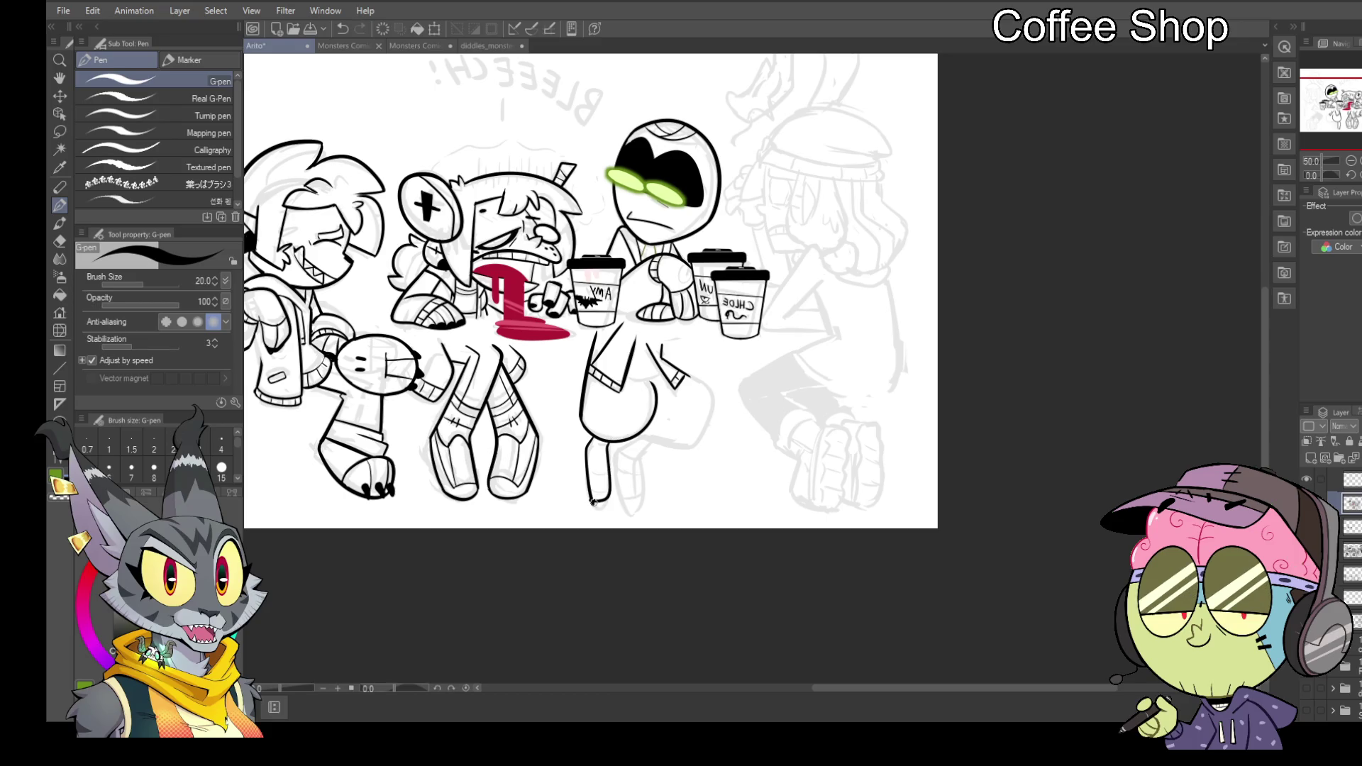
pyautogui.hotkey('ctrl', 'z')
pyautogui.hotkey('ctrl', 'z')
pyautogui.moveTo(589, 483); pyautogui.dragTo(606, 451)
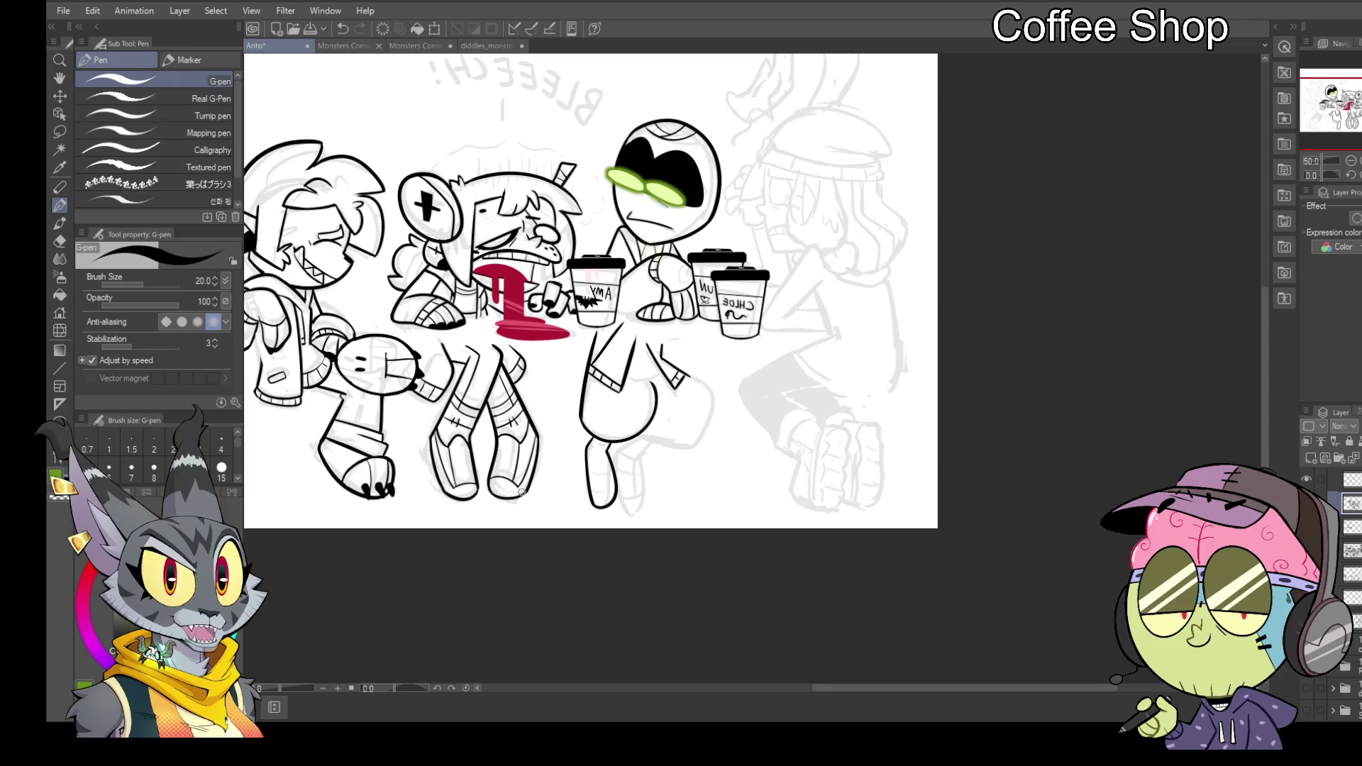
pyautogui.moveTo(1325, 103); pyautogui.dragTo(1326, 108)
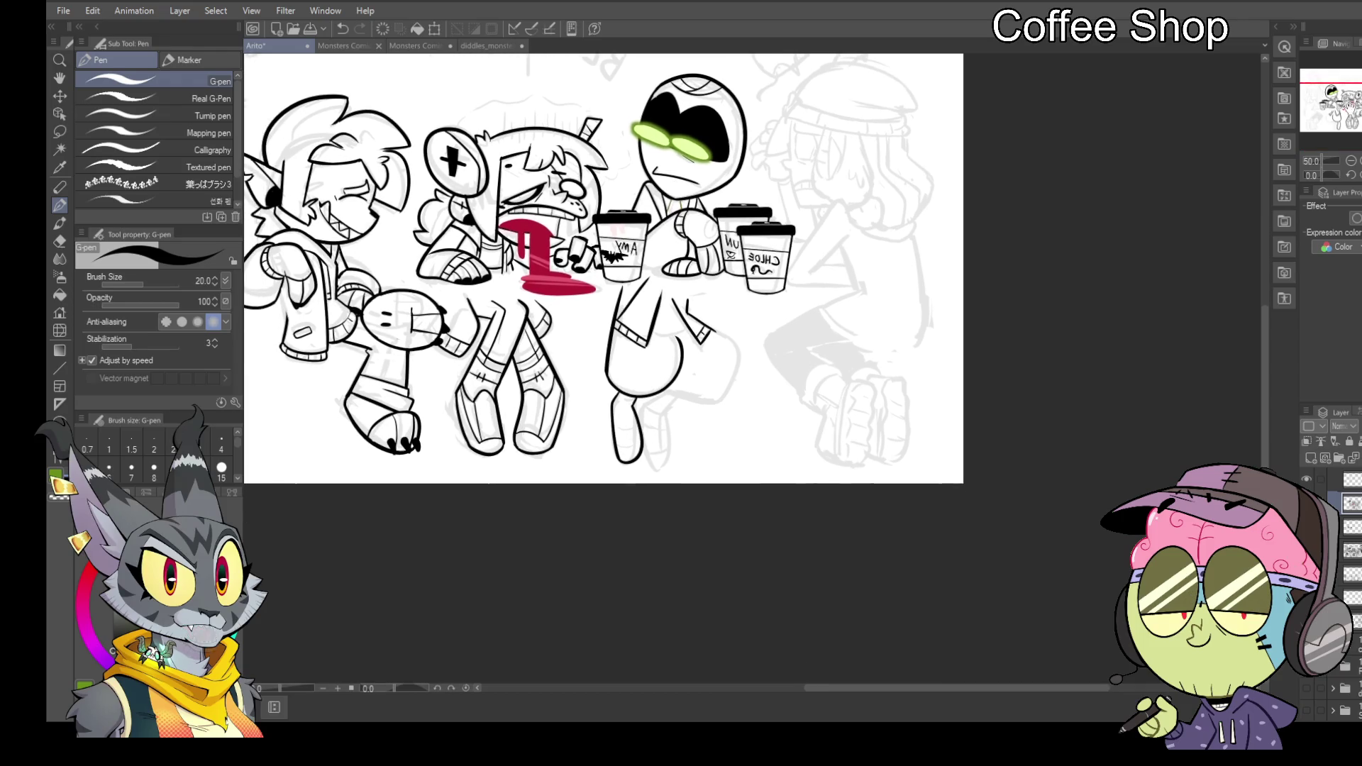
# - Ink the right leg curve and the glasses character's rounded hip, then mirror the view
pyautogui.moveTo(629, 378); pyautogui.dragTo(611, 446)
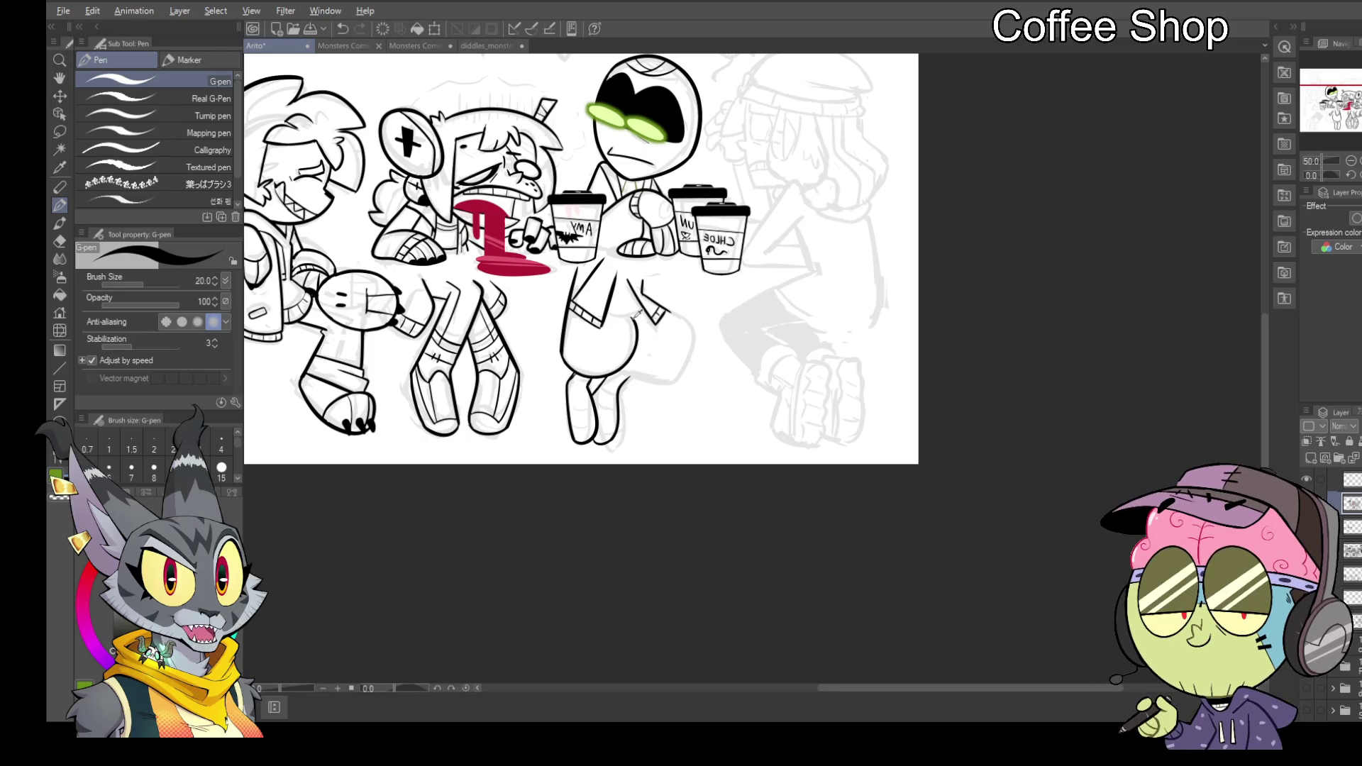
pyautogui.moveTo(623, 379); pyautogui.dragTo(667, 314)
pyautogui.press('h')
pyautogui.hscroll(5, 639, 281)
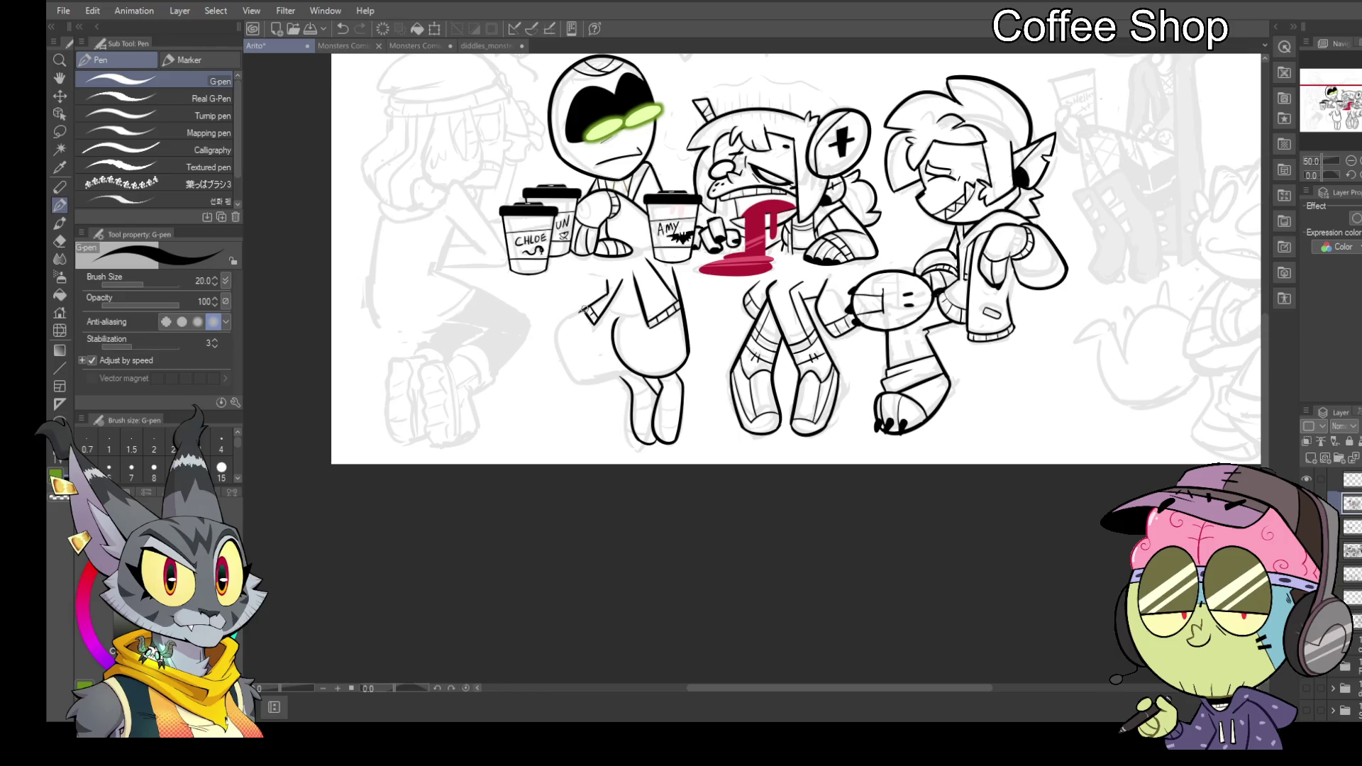
# - Outline the glasses character's bent thigh, redrawing the loop more cleanly
pyautogui.moveTo(583, 310); pyautogui.dragTo(623, 367)
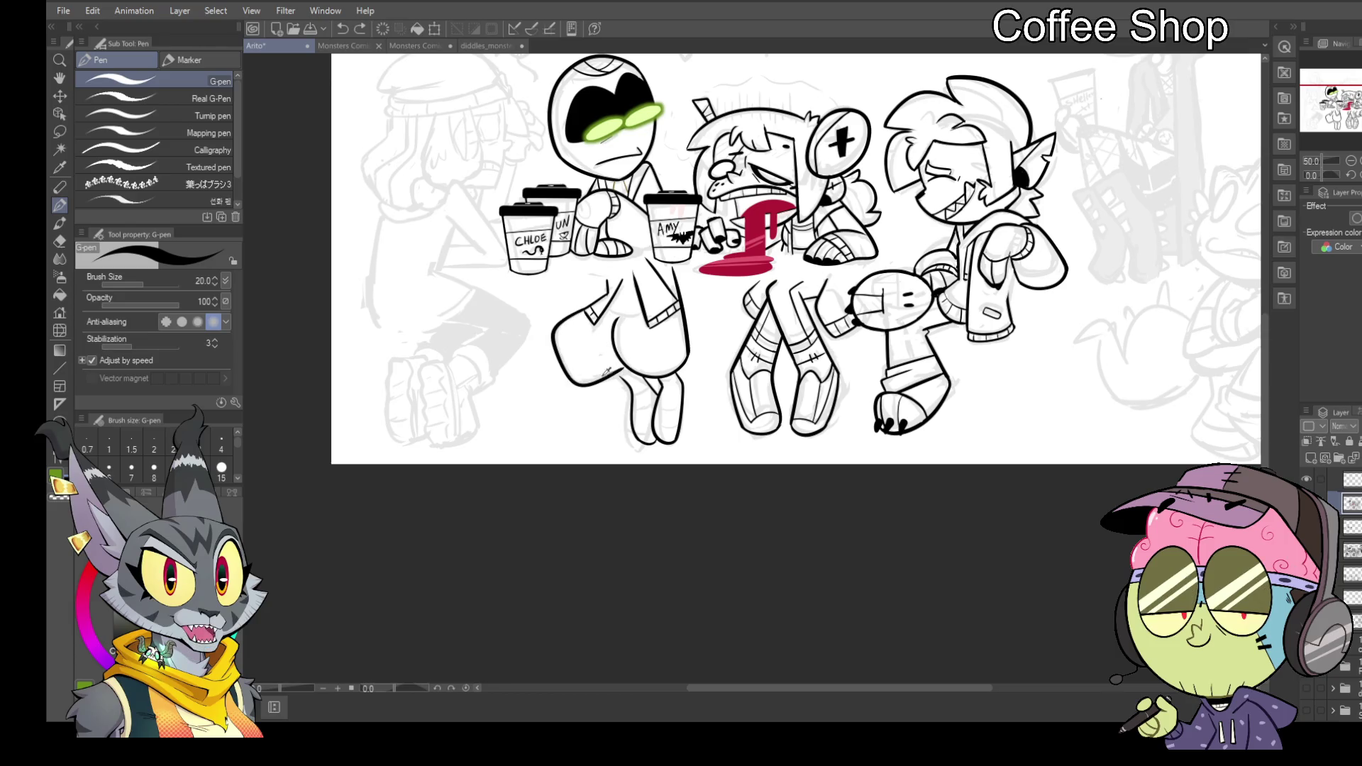
pyautogui.hotkey('ctrl', 'z')
pyautogui.hotkey('ctrl', 'z')
pyautogui.hotkey('ctrl', 'z')
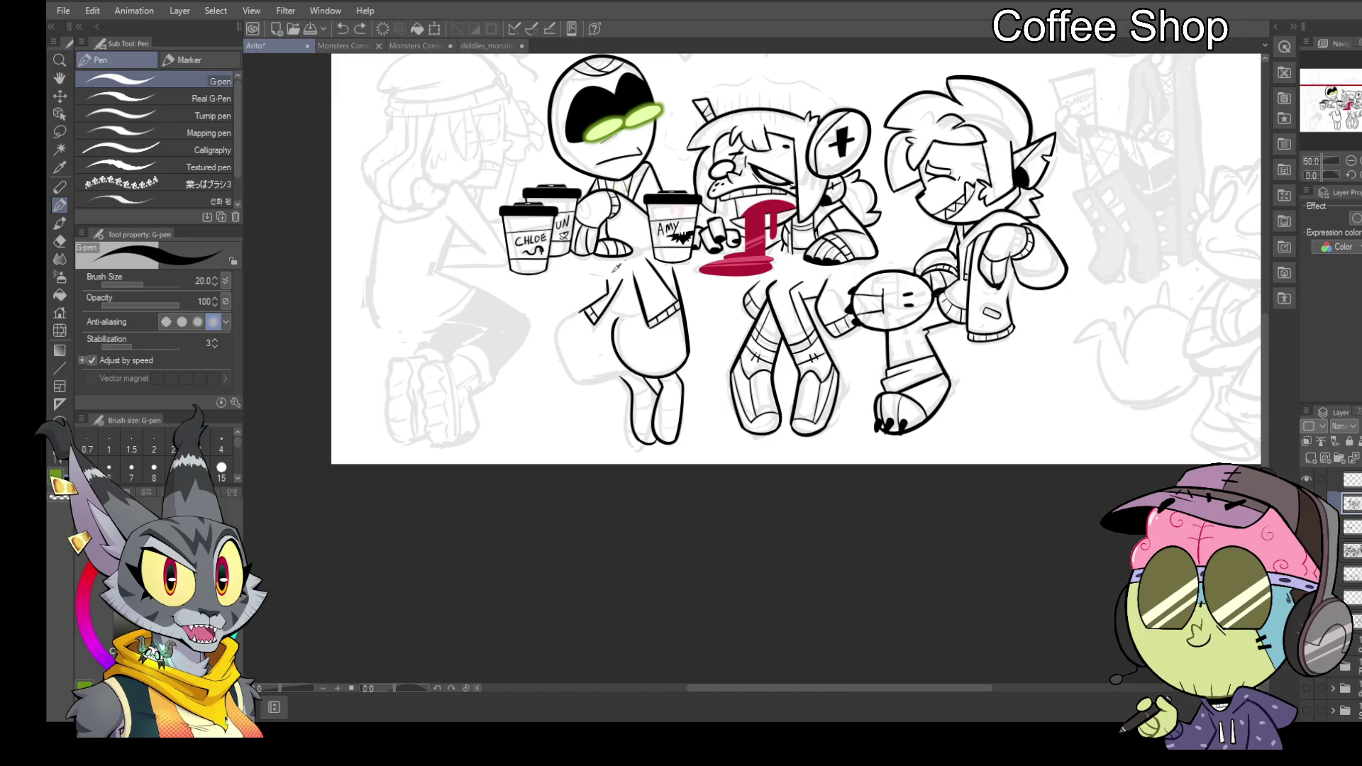
pyautogui.moveTo(589, 310); pyautogui.dragTo(624, 371)
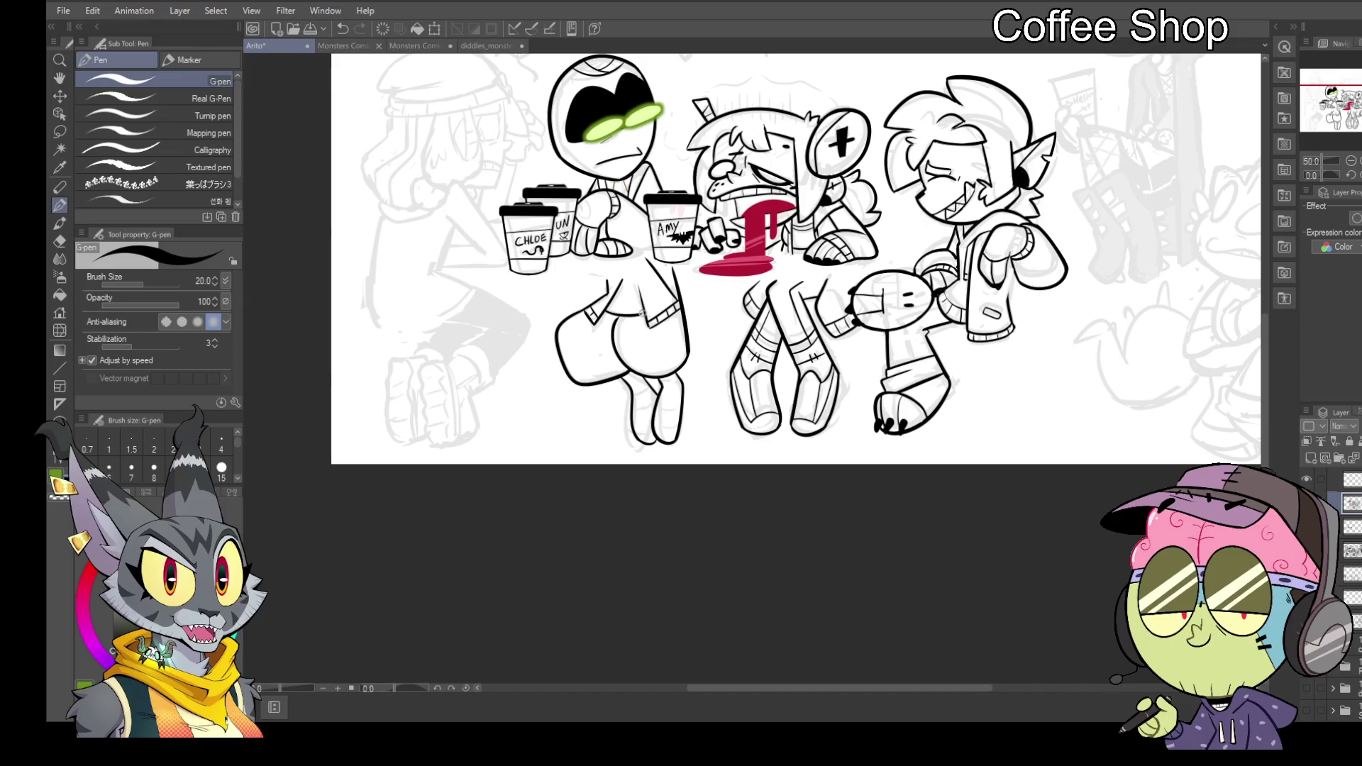
pyautogui.hotkey('ctrl', 'z')
# - Add the short line under the glasses character's arm, redrawing it after undos
pyautogui.moveTo(645, 307); pyautogui.dragTo(641, 312)
pyautogui.hotkey('ctrl', 'z')
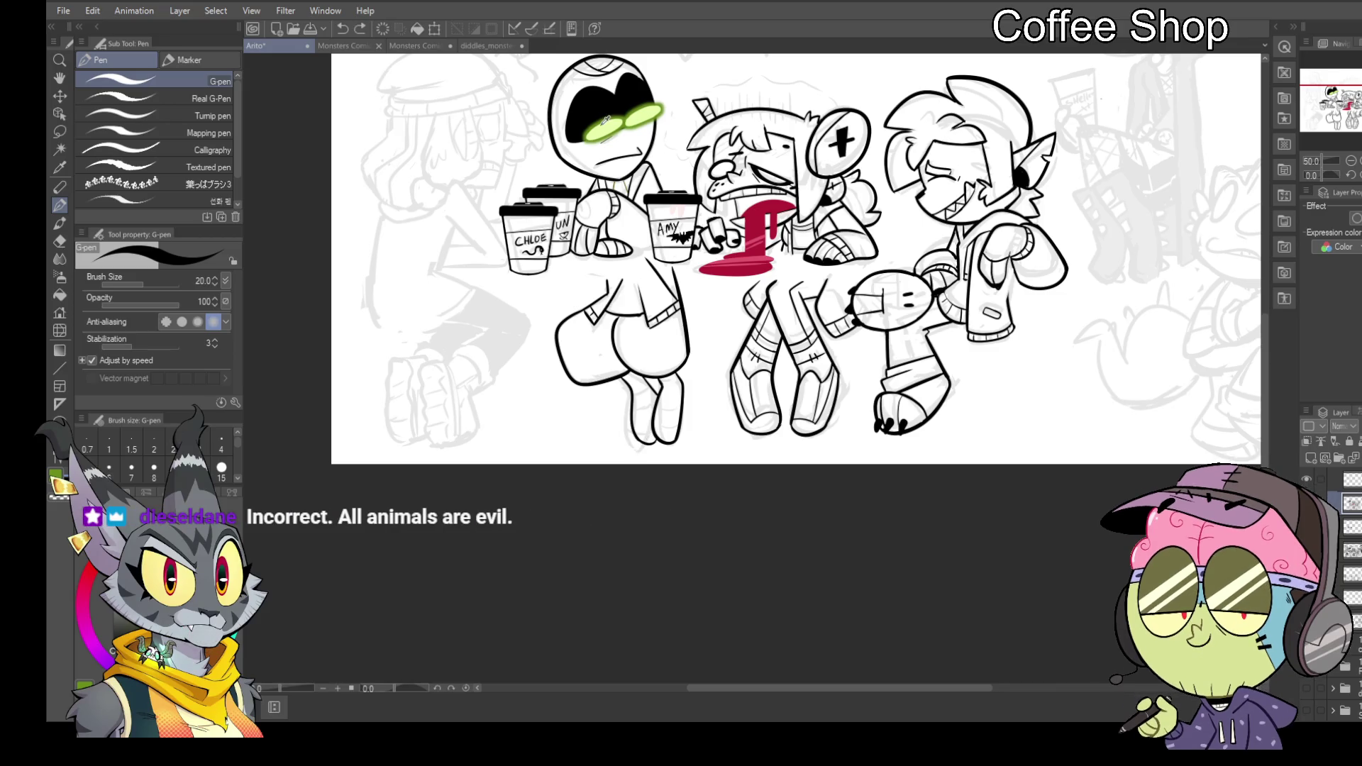
pyautogui.moveTo(608, 280); pyautogui.dragTo(606, 308)
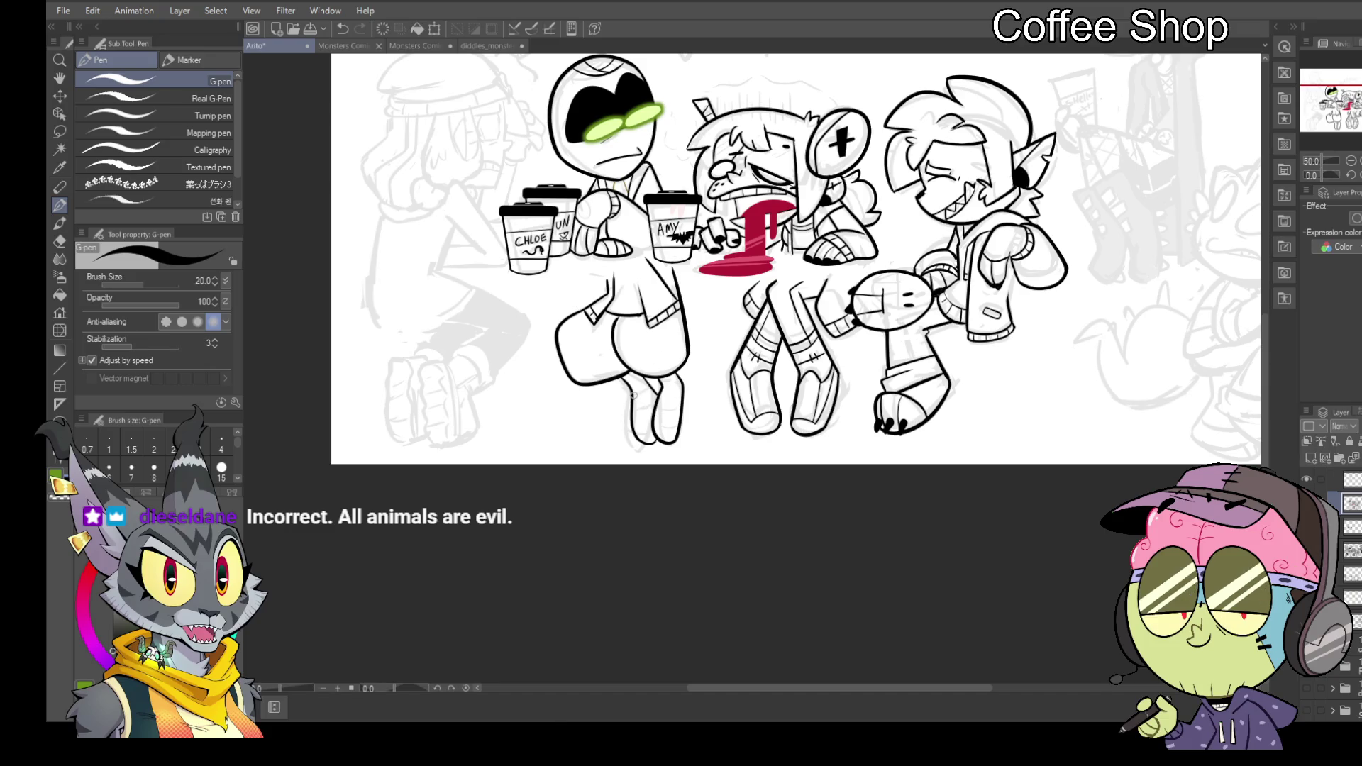
pyautogui.hotkey('ctrl', 'z')
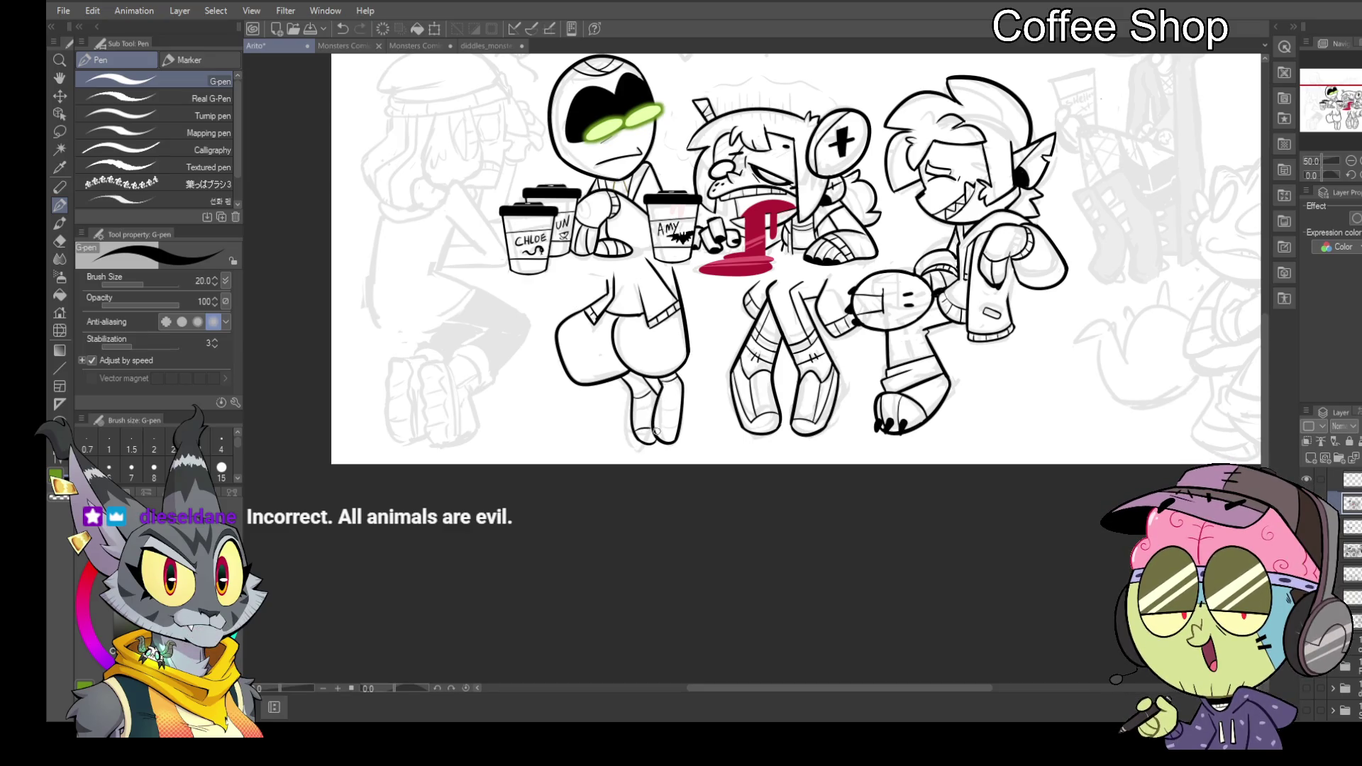
# - Redraw the small ankle and shoe detail marks on the glasses character's feet
pyautogui.hotkey('ctrl', 'z')
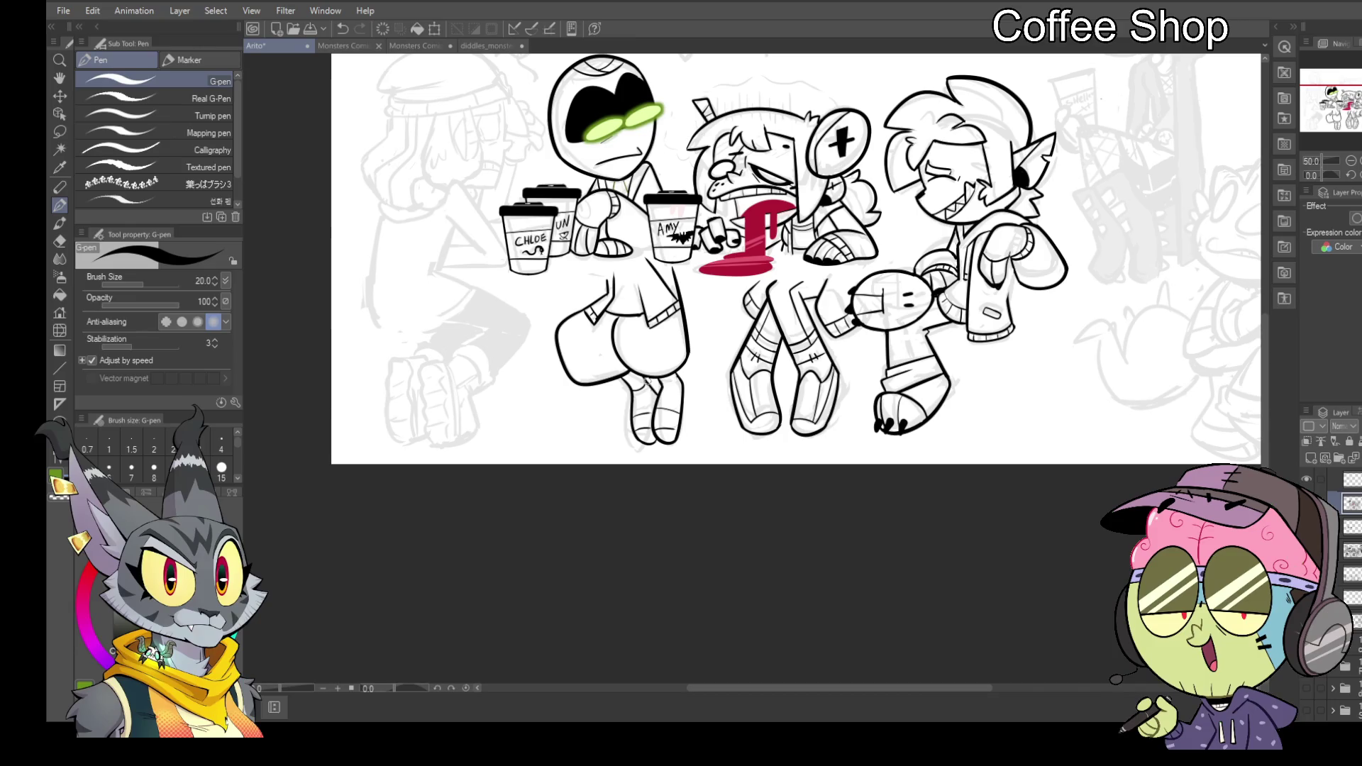
pyautogui.hotkey('ctrl', 'z')
pyautogui.moveTo(672, 377); pyautogui.dragTo(675, 377)
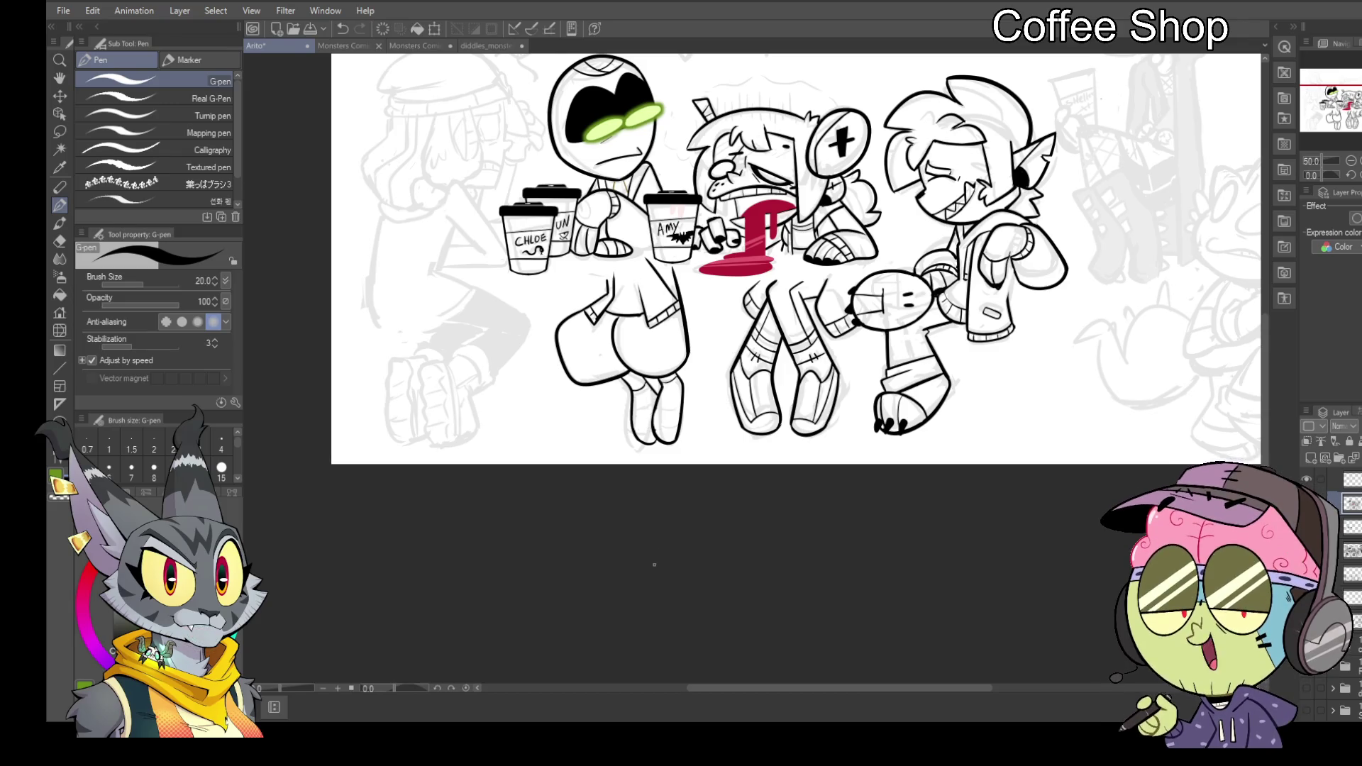
pyautogui.hotkey('ctrl', 'z')
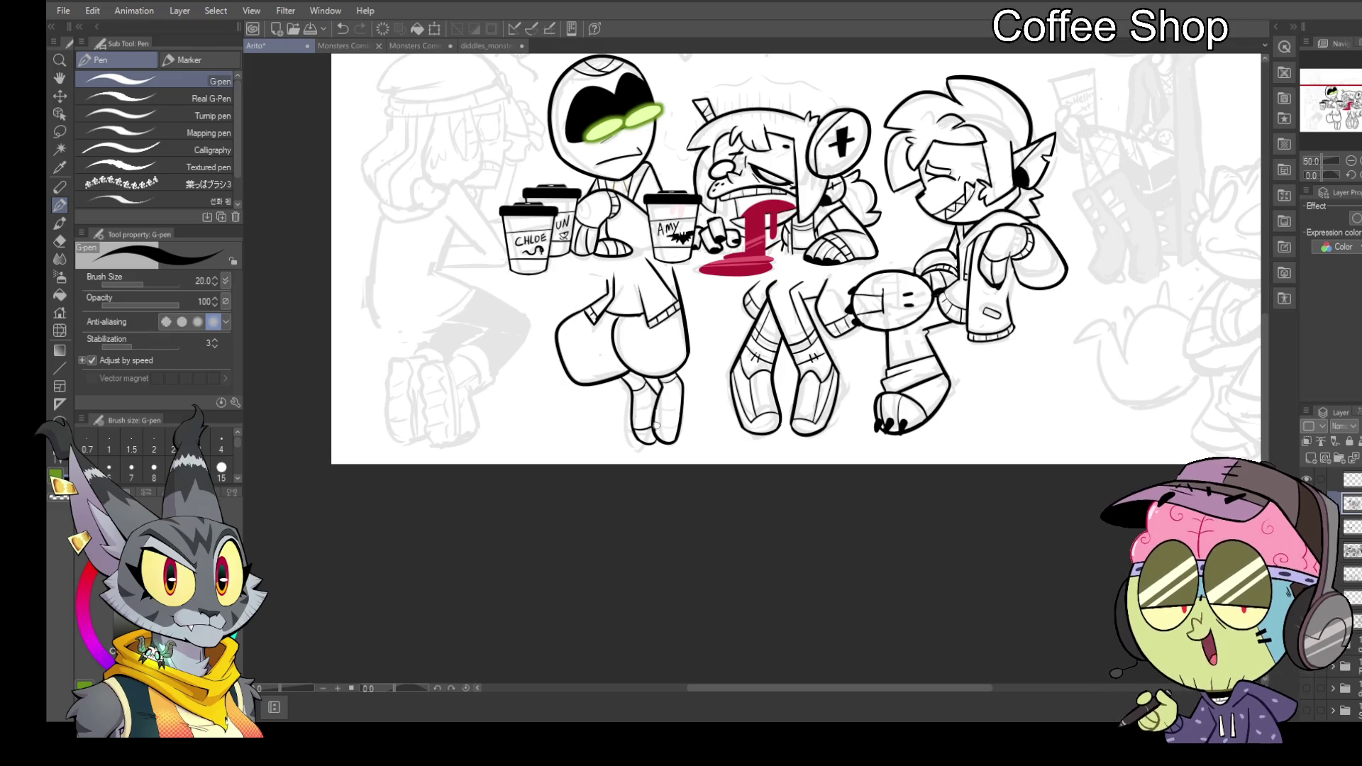
pyautogui.hotkey('ctrl', 'z')
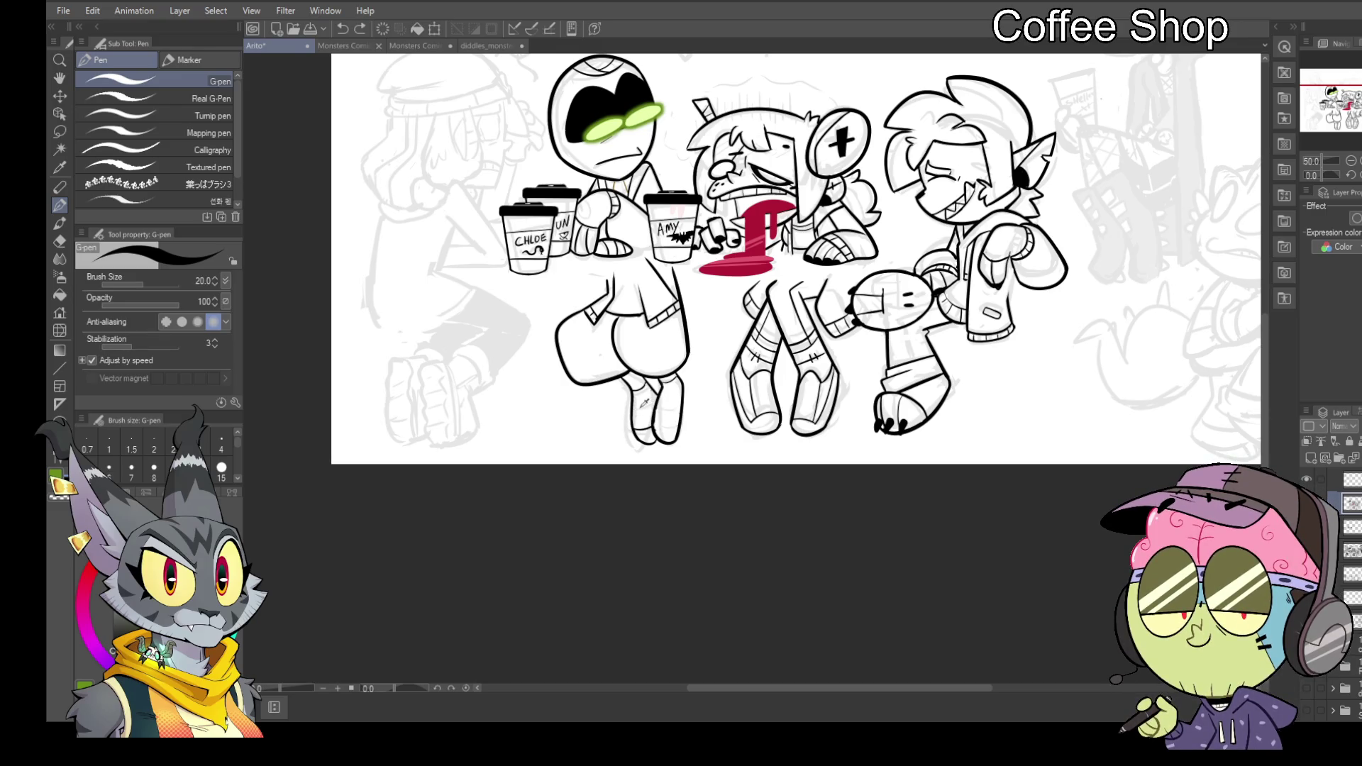
pyautogui.hotkey('ctrl', 'y')
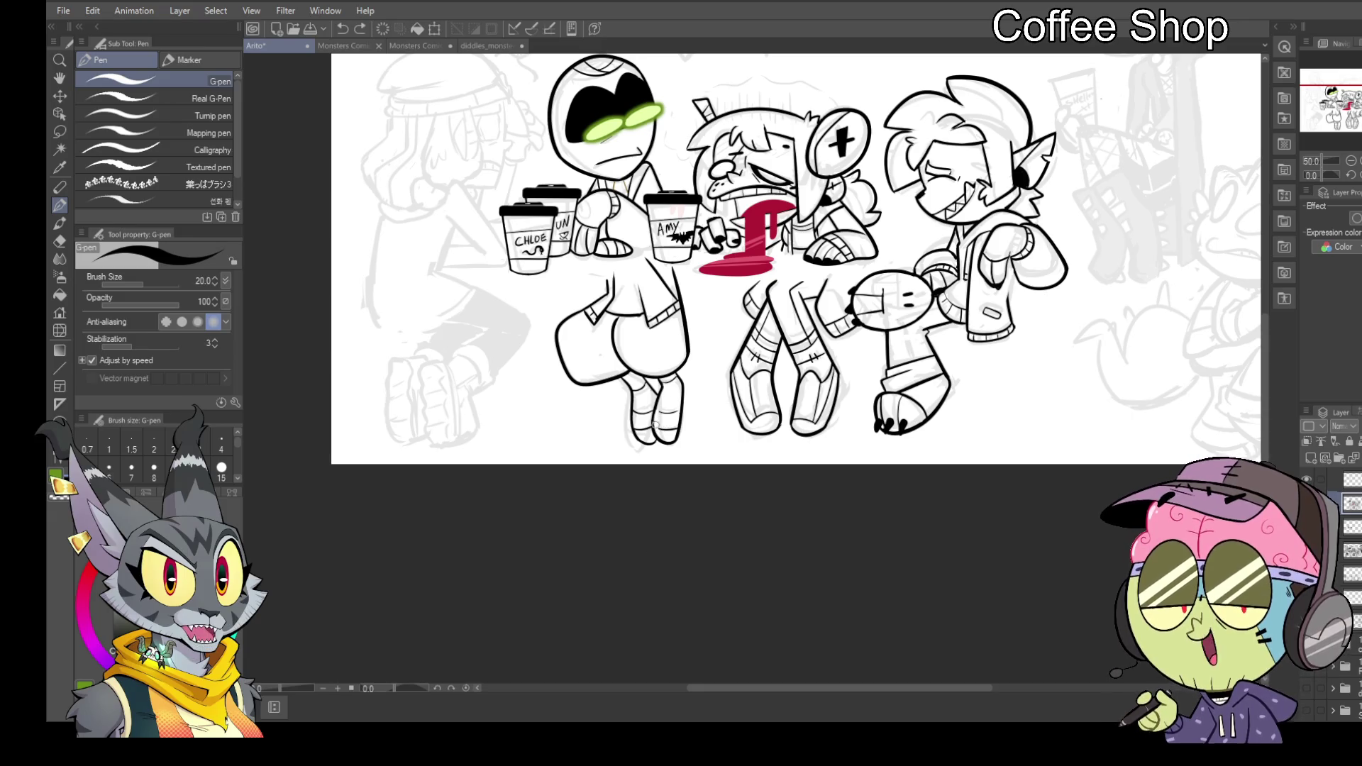
pyautogui.hotkey('ctrl', 'z')
pyautogui.moveTo(654, 411); pyautogui.dragTo(664, 409)
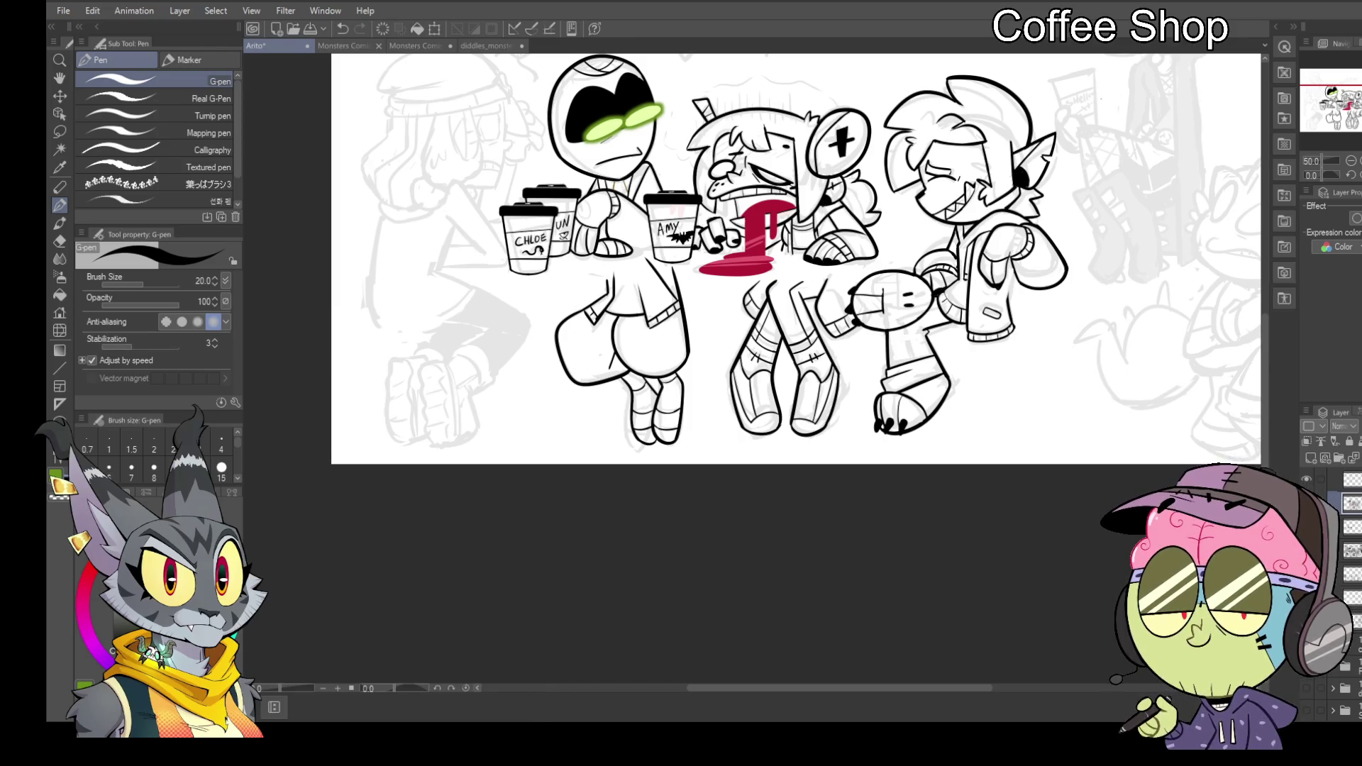
pyautogui.moveTo(1305, 124); pyautogui.dragTo(1304, 117)
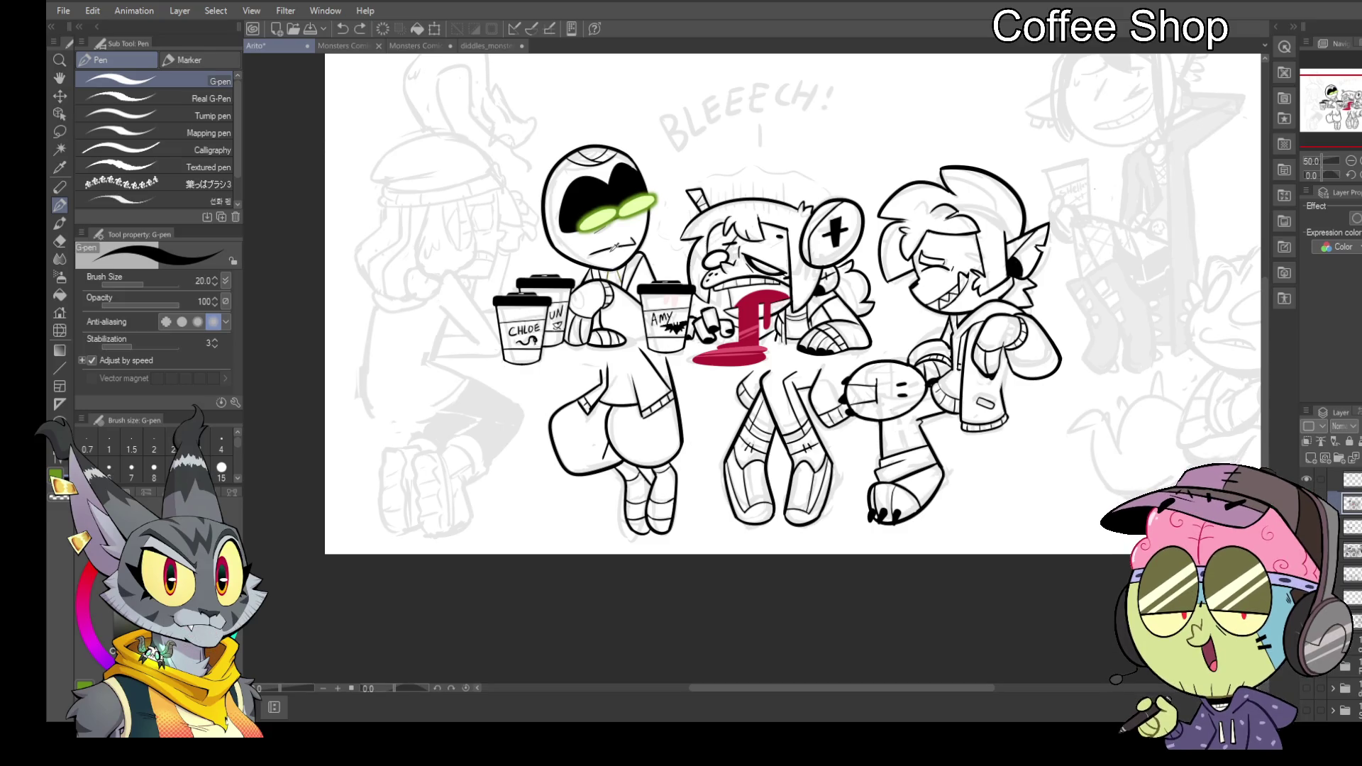
# - With the view flipped upright, ink the line along the middle character's body side, retrying once
pyautogui.hotkey('ctrl', 'z')
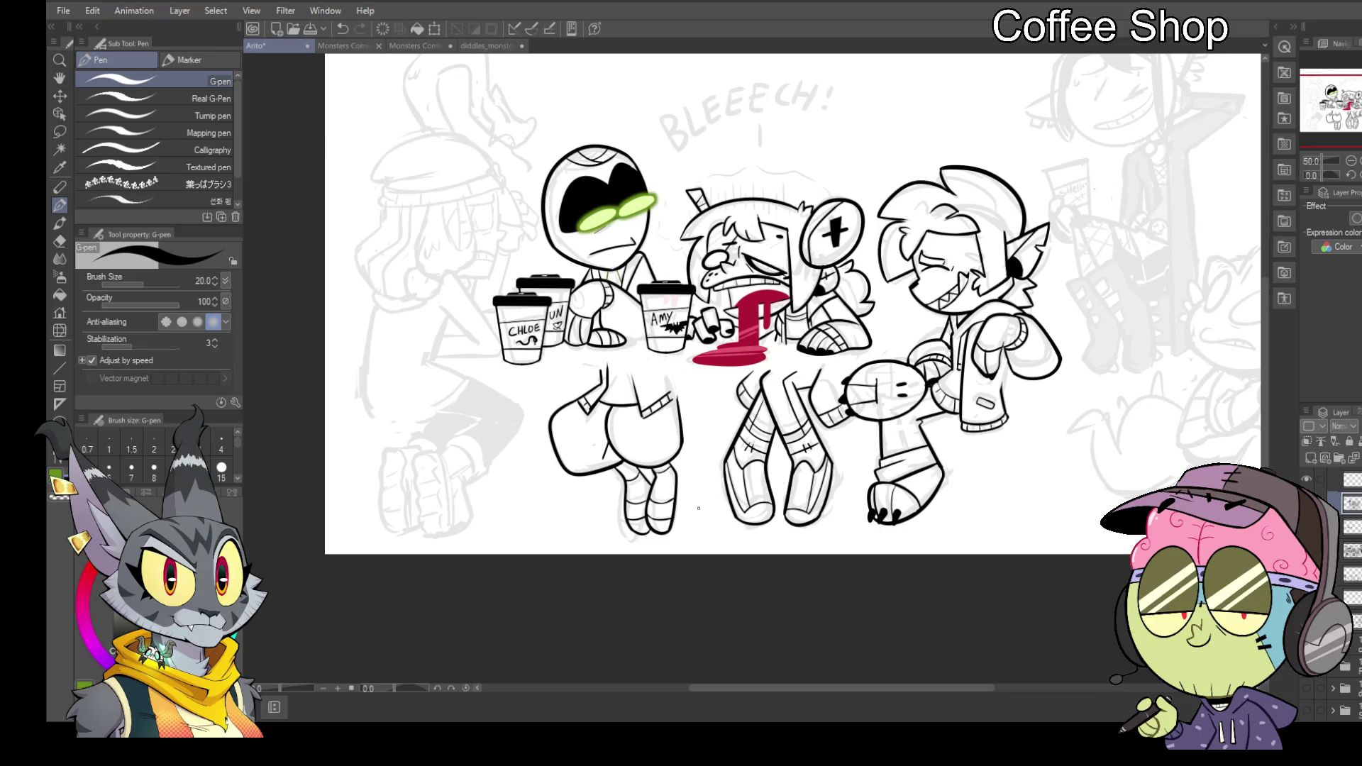
pyautogui.hotkey('ctrl', 'shift', 'v')
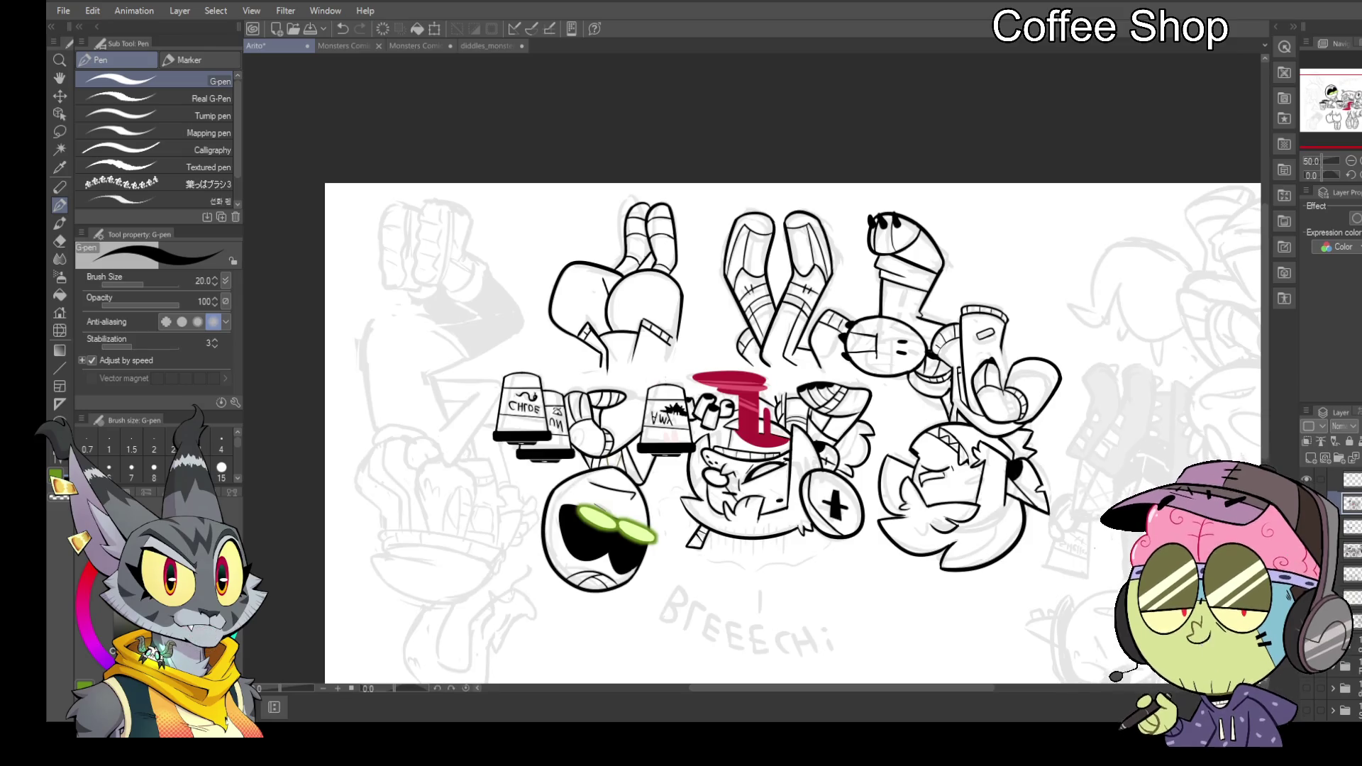
pyautogui.hotkey('ctrl', 'shift', 'v')
pyautogui.scroll(3, 1312, 119)
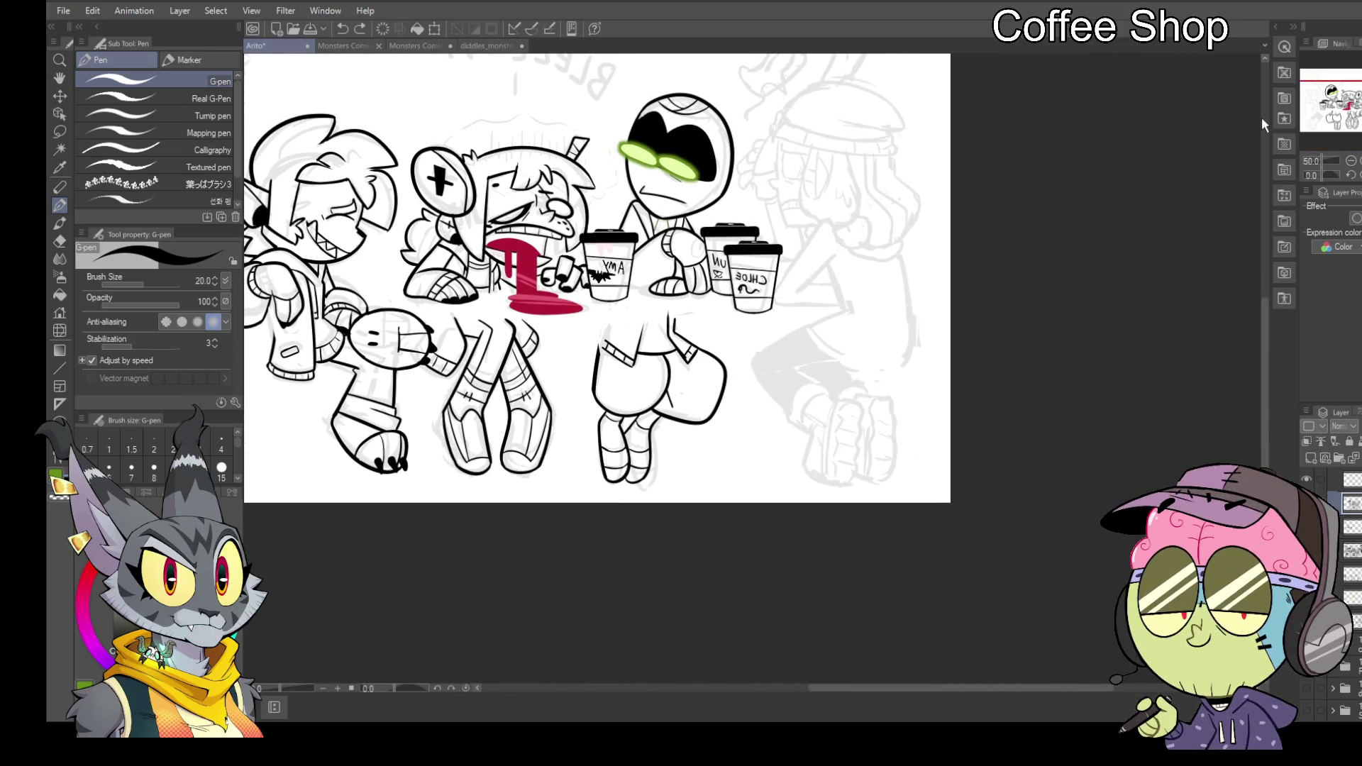
pyautogui.moveTo(603, 317); pyautogui.dragTo(592, 371)
pyautogui.hotkey('ctrl', 'z')
pyautogui.hotkey('ctrl', 'z')
pyautogui.moveTo(602, 317); pyautogui.dragTo(593, 387)
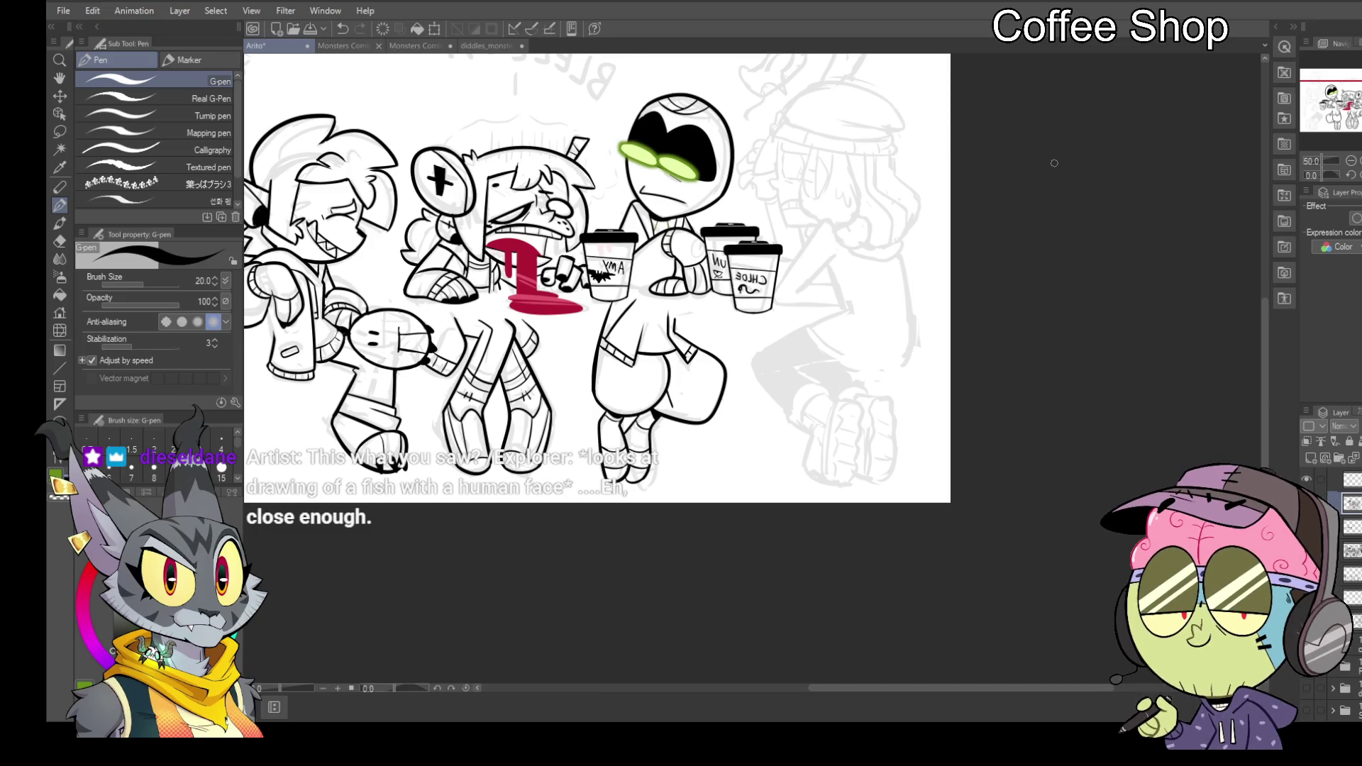
pyautogui.press('h')
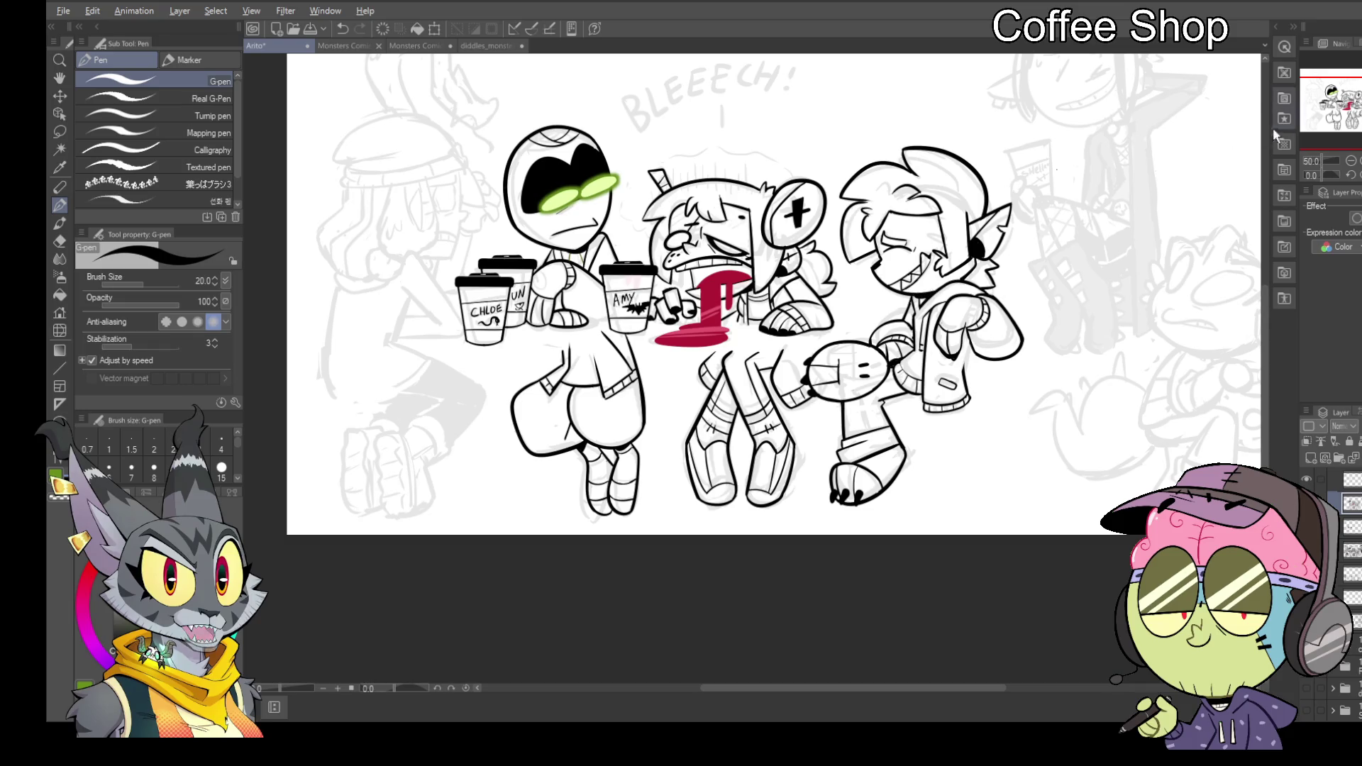
pyautogui.hotkey('ctrl', 'z')
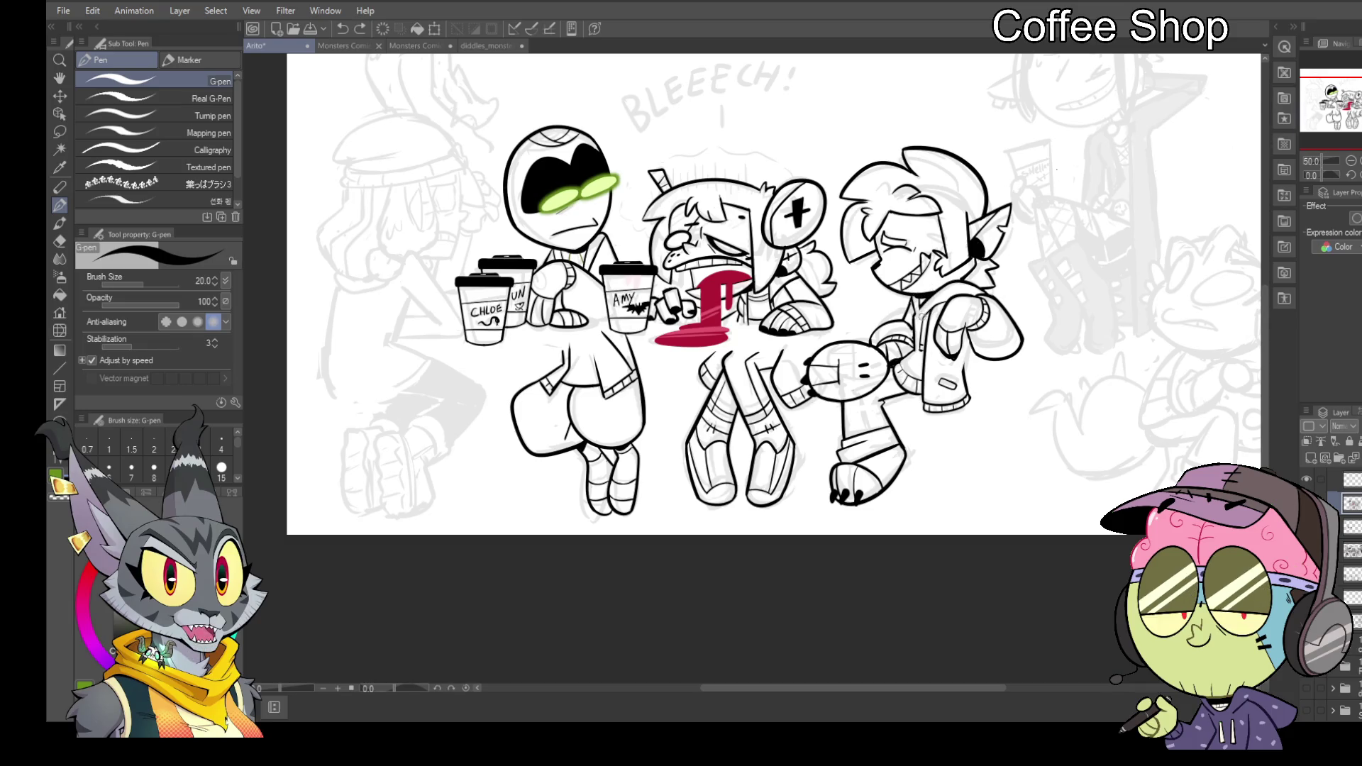
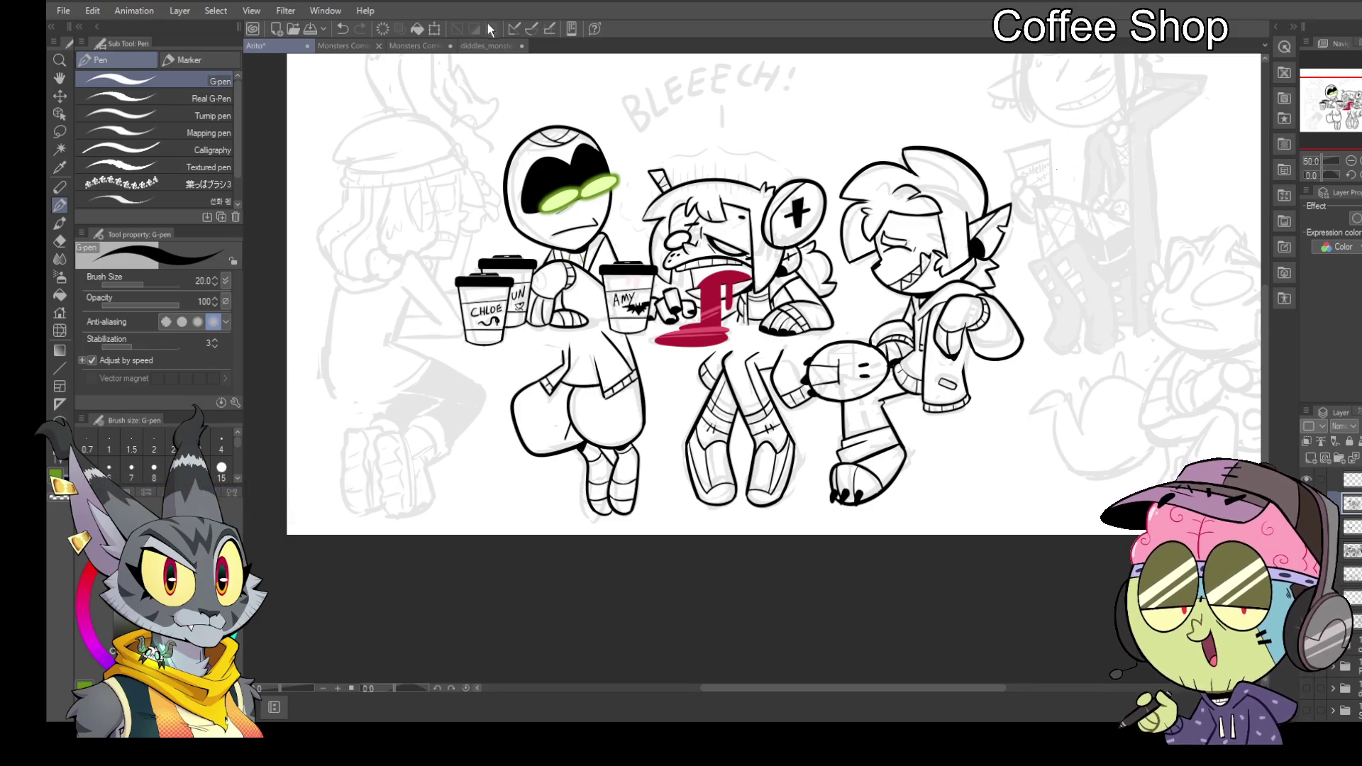
# - Glance at the Monsters Comics documents, then return to the coffee shop drawing with the pen
pyautogui.scroll(1, 1347, 567)
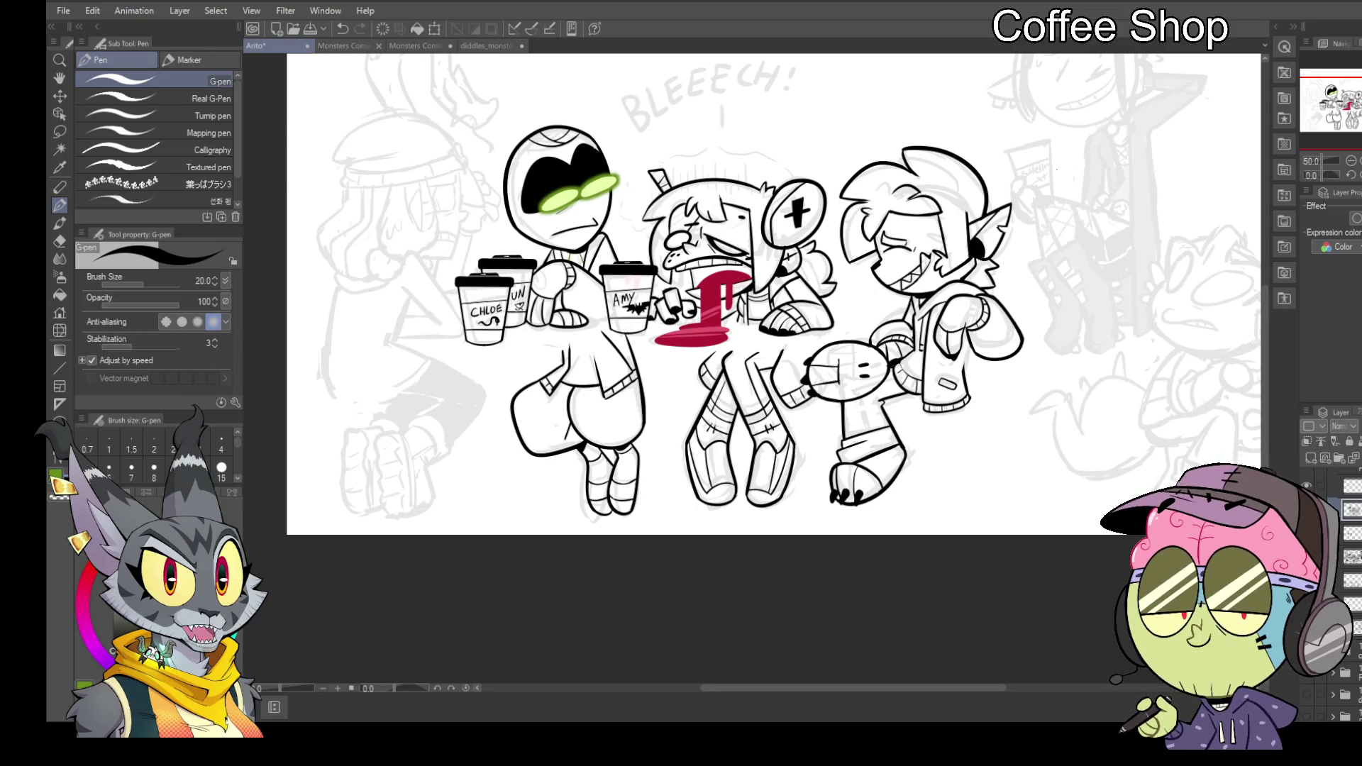
pyautogui.click(1352, 548)
pyautogui.click(403, 48)
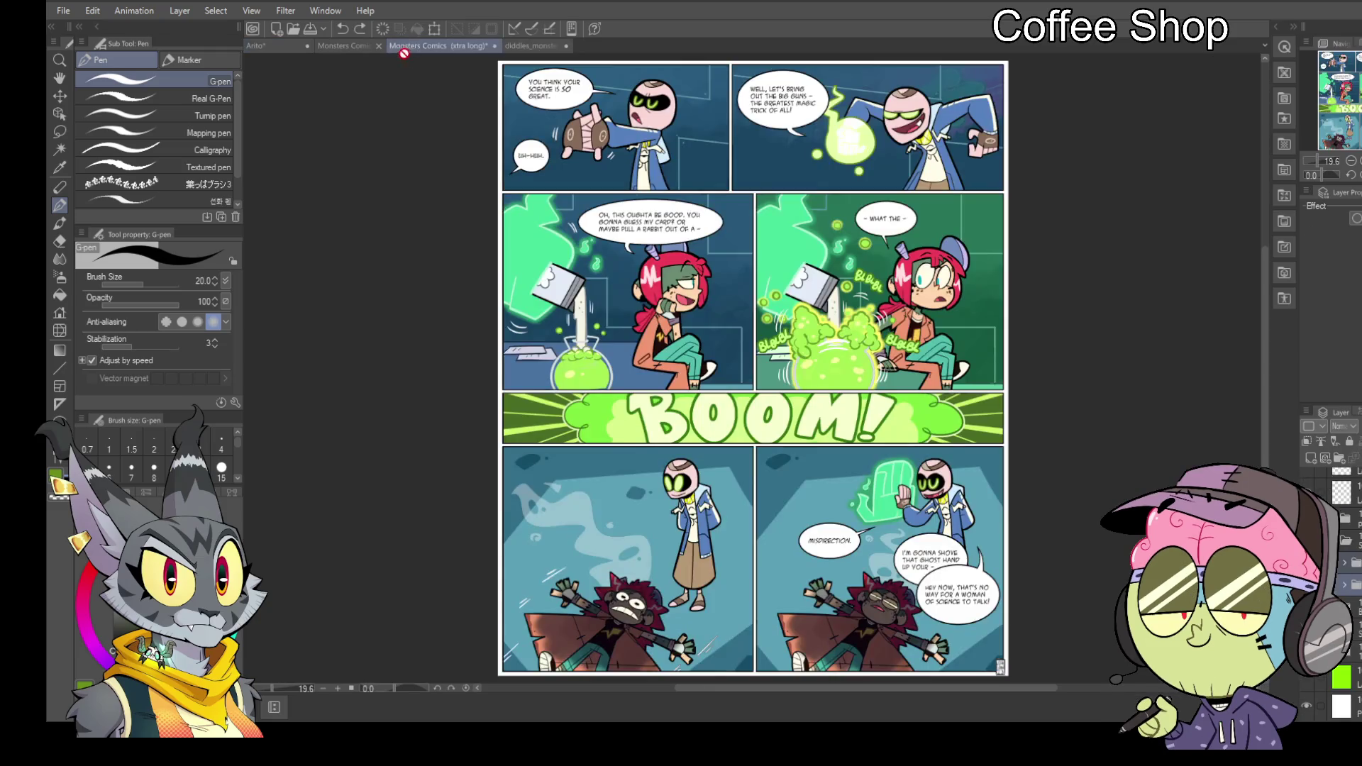
pyautogui.click(345, 45)
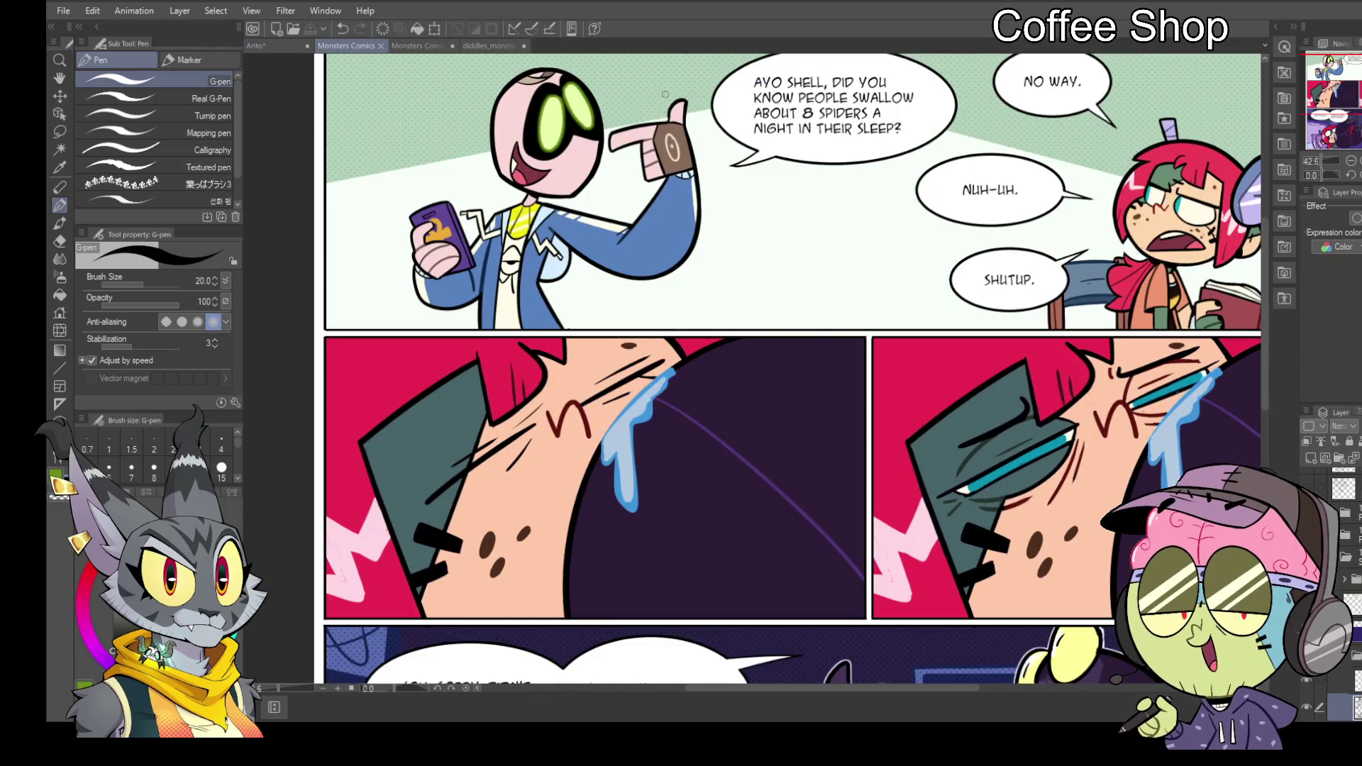
pyautogui.keyDown('alt'); pyautogui.click(672, 134); pyautogui.keyUp('alt')
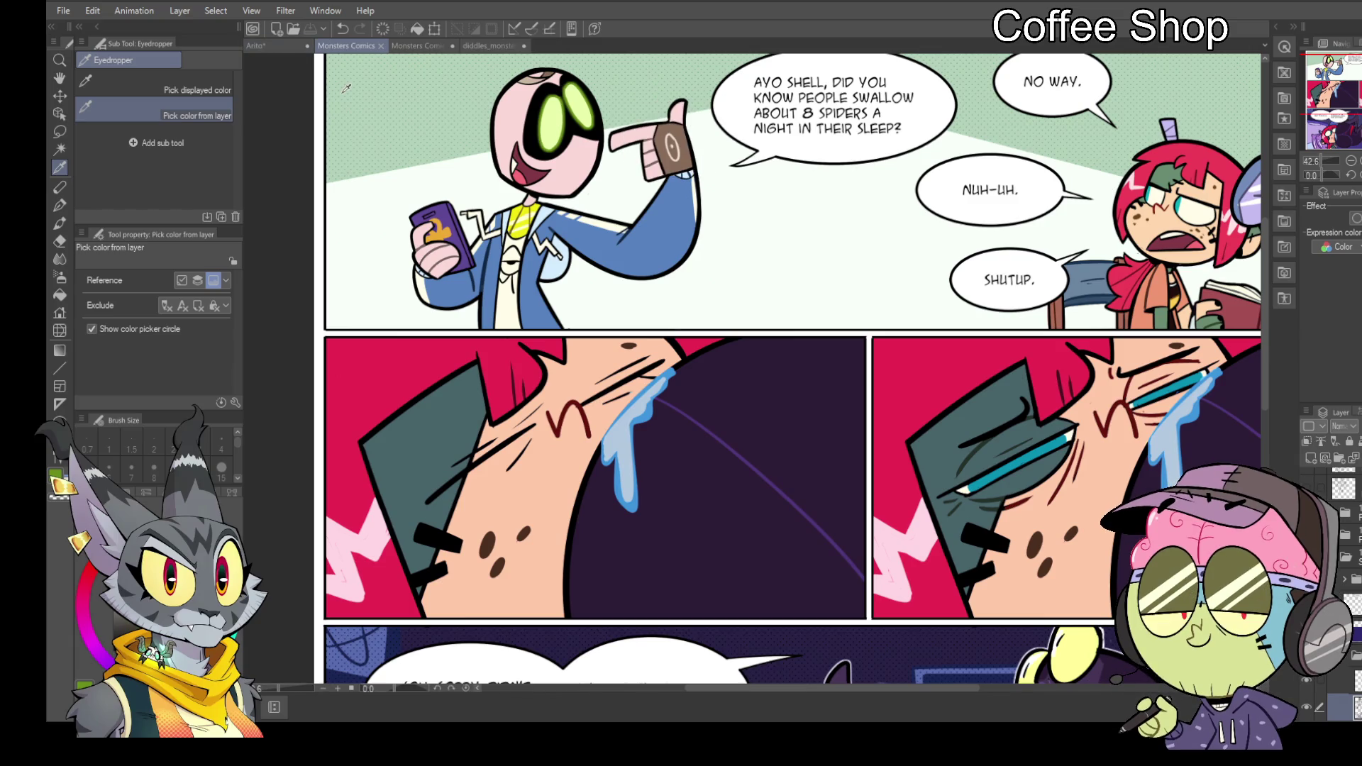
pyautogui.scroll(-1, 1344, 568)
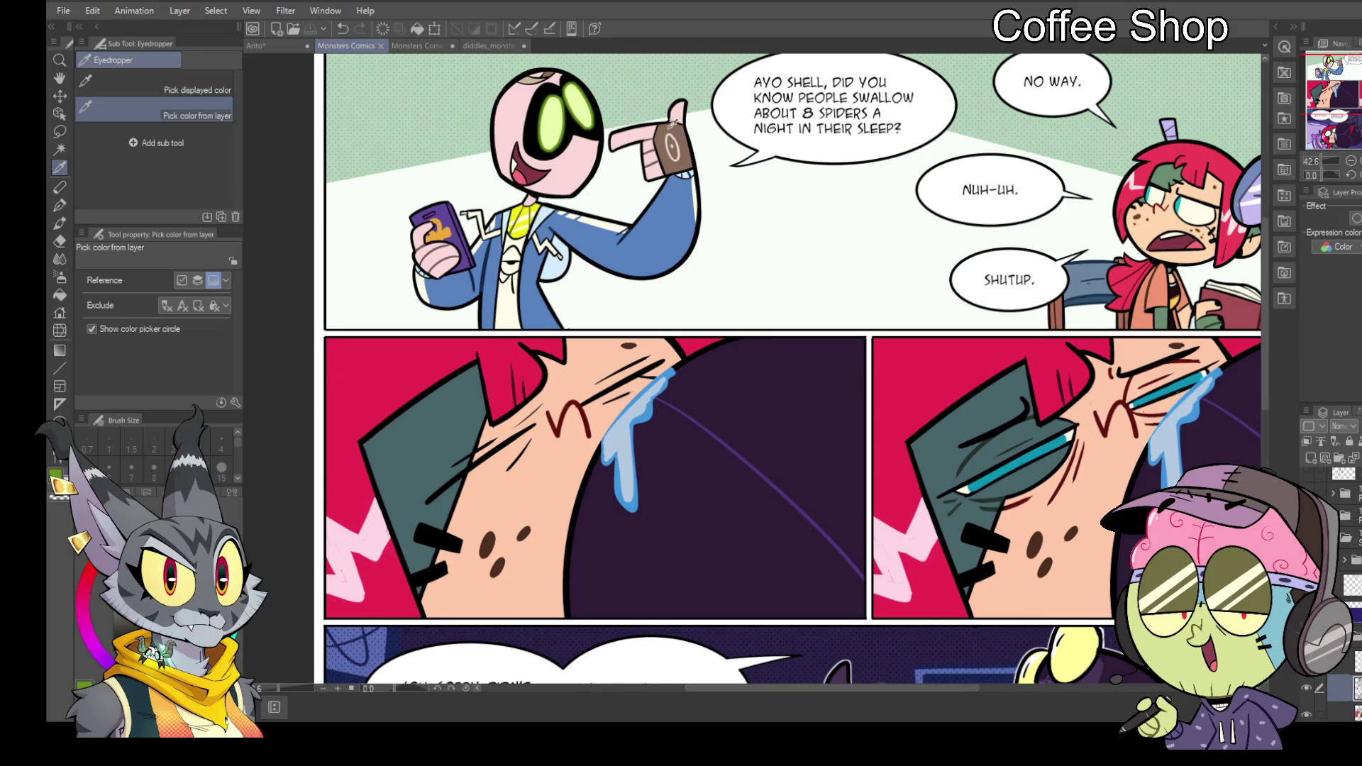
pyautogui.press('p')
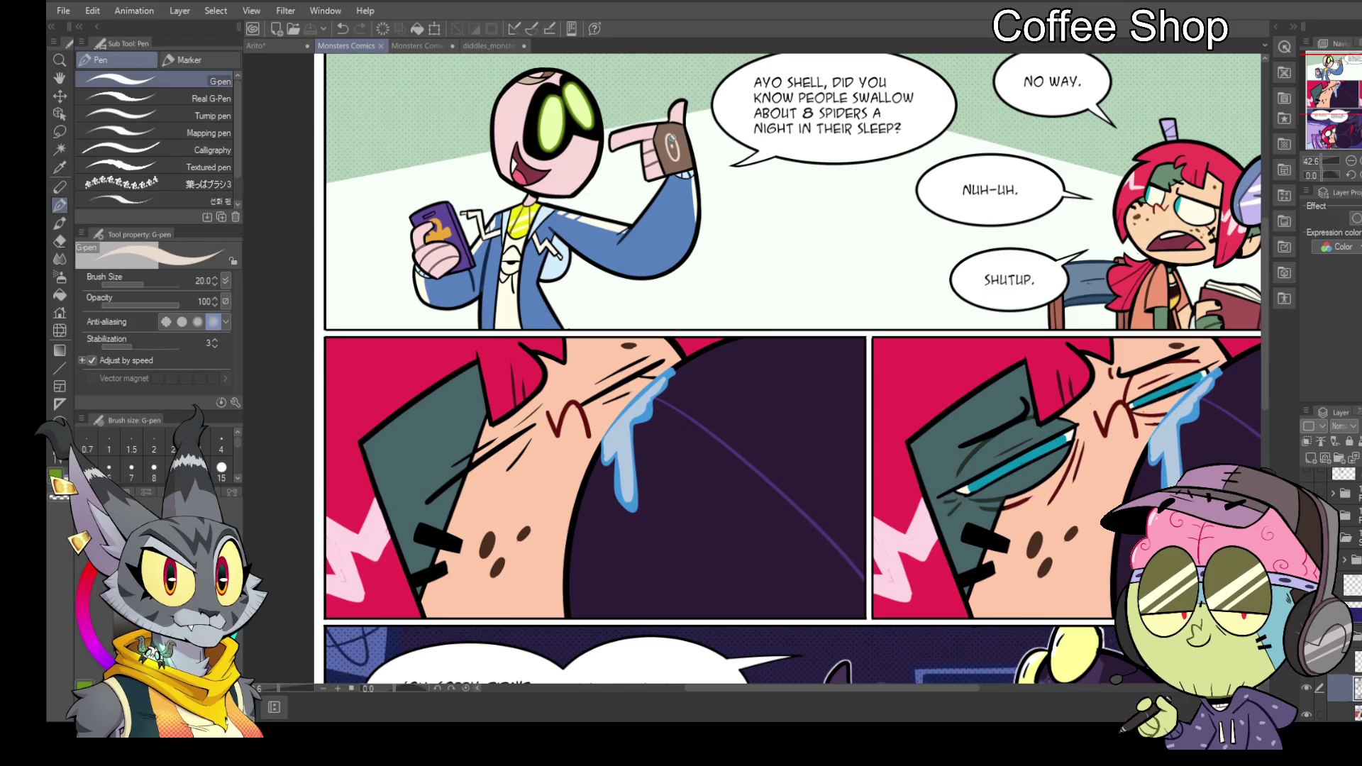
pyautogui.hotkey('ctrl', 'shift', 'Tab')
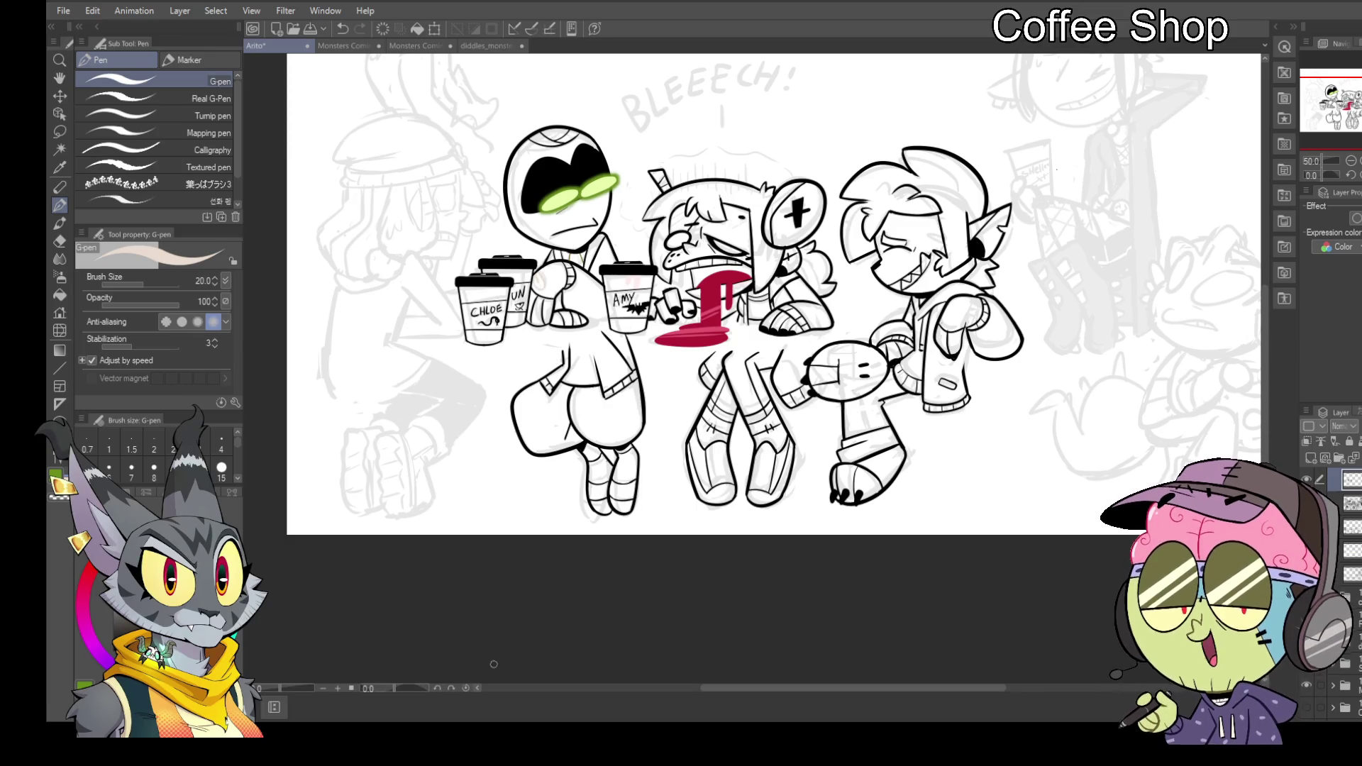
# - On the second layer, reset the ink to black, undo the stray stroke and save
pyautogui.click(1352, 554)
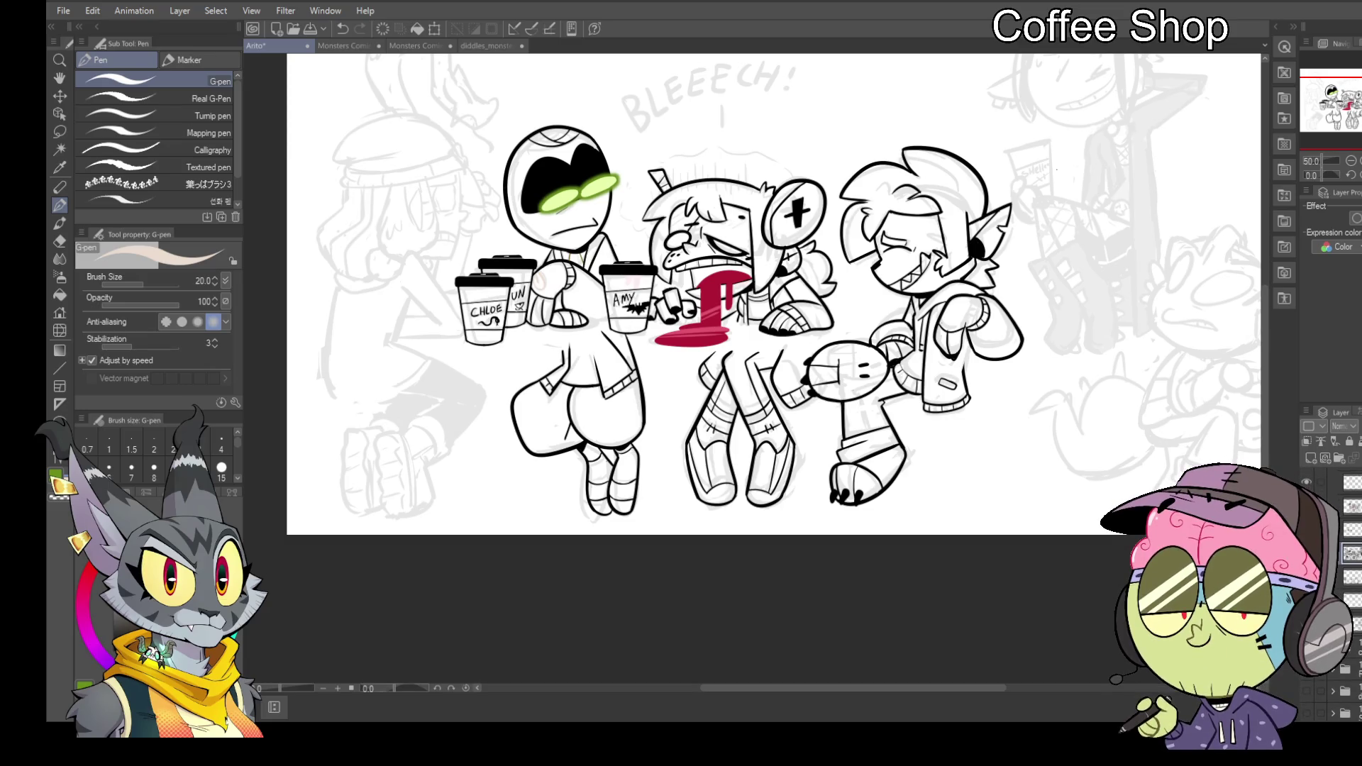
pyautogui.click(1352, 505)
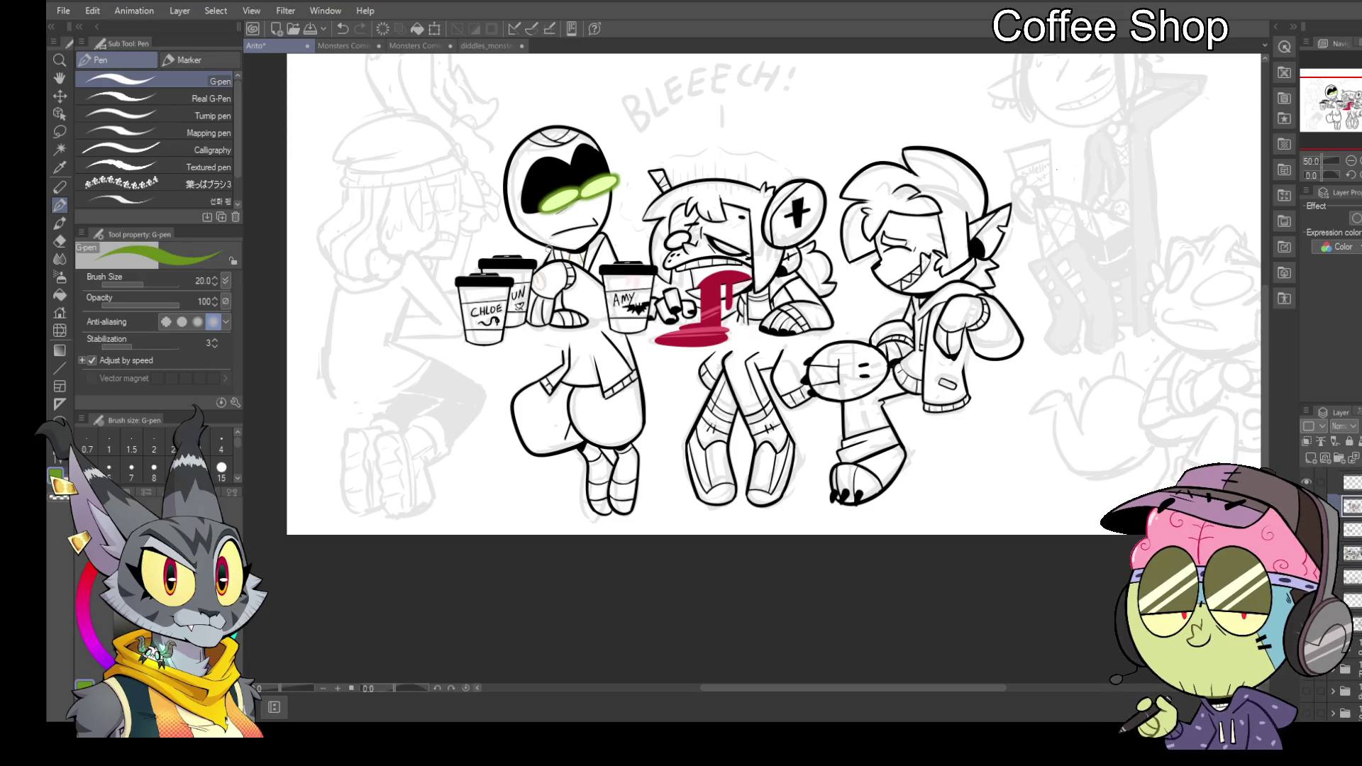
pyautogui.press('x')
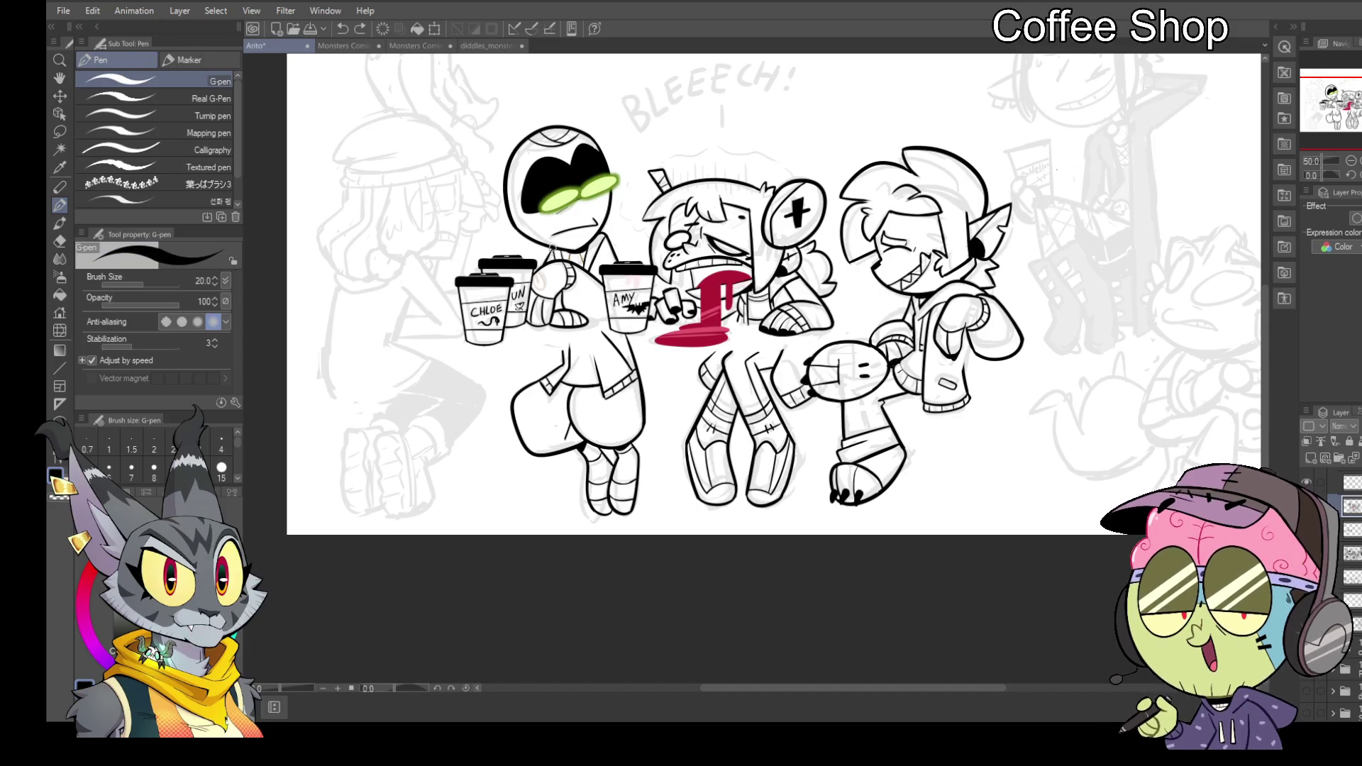
pyautogui.hotkey('ctrl', 'z')
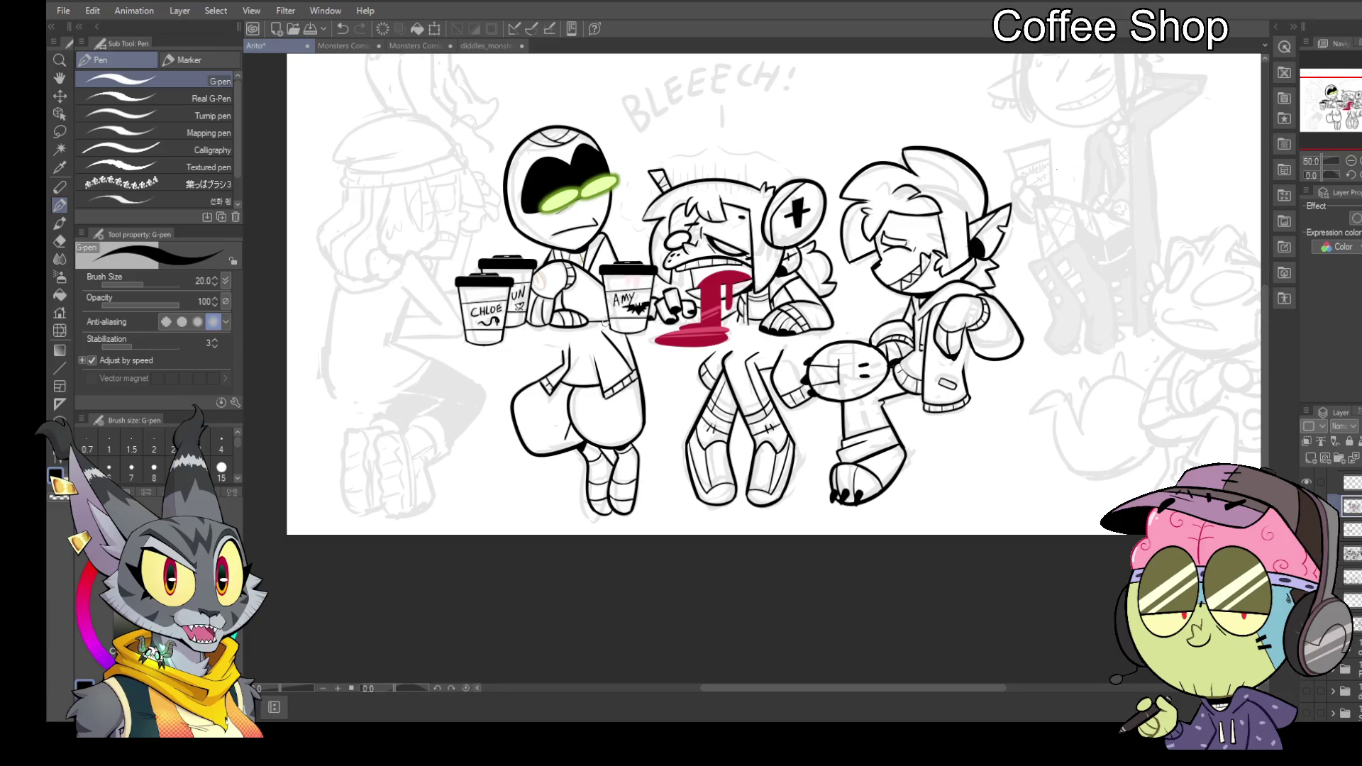
pyautogui.hotkey('ctrl', 's')
# - Ink a small mark beside the hand, discarding a trial line on the leg
pyautogui.scroll(1, 1322, 158)
pyautogui.scroll(-1, 1322, 156)
pyautogui.scroll(-1, 1321, 156)
pyautogui.scroll(1, 1321, 156)
pyautogui.moveTo(878, 387); pyautogui.dragTo(897, 377)
pyautogui.moveTo(870, 402); pyautogui.dragTo(874, 429)
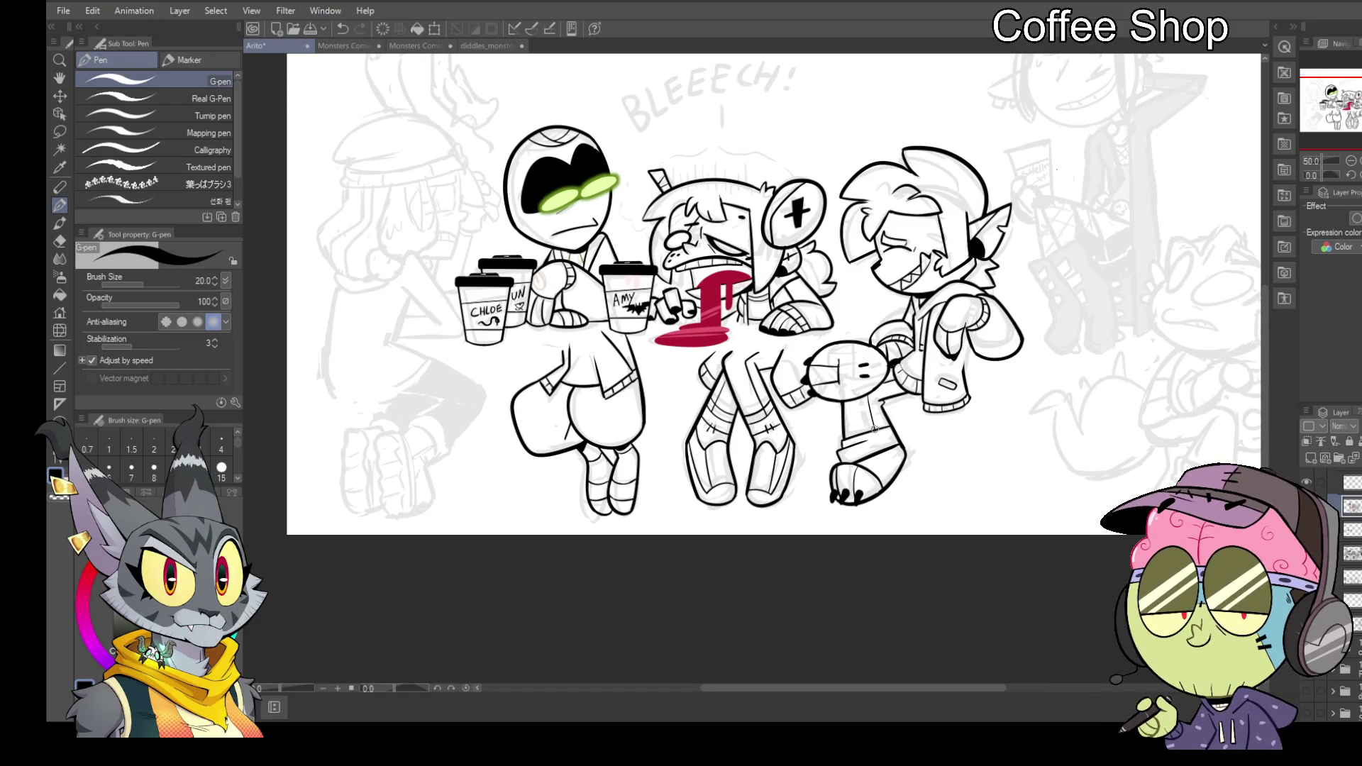
pyautogui.hotkey('ctrl', 'z')
# - Bring the left figure into view and try its face-edge and chin lines, undoing the misses
pyautogui.moveTo(774, 294); pyautogui.dragTo(939, 352)
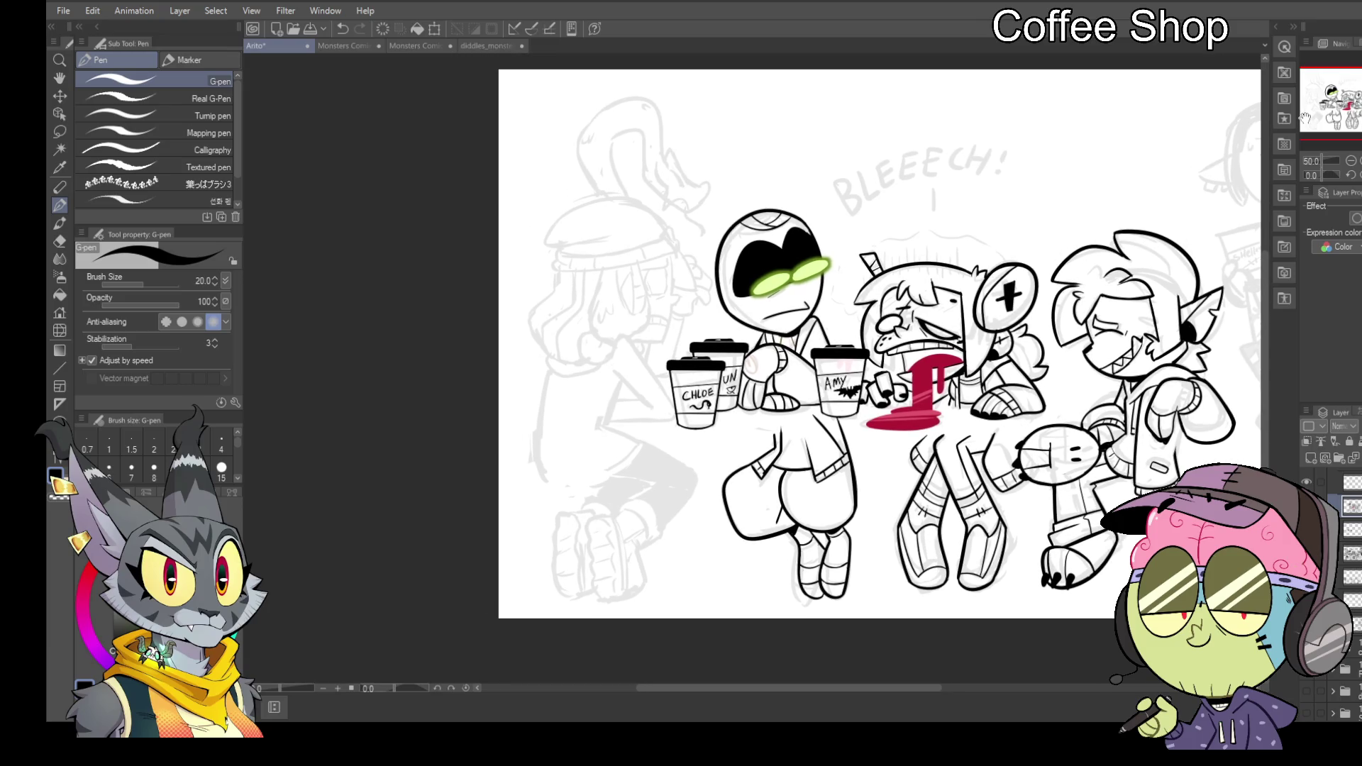
pyautogui.moveTo(673, 253); pyautogui.dragTo(664, 341)
pyautogui.hotkey('ctrl', 'z')
pyautogui.moveTo(629, 340)
pyautogui.mouseDown()
pyautogui.moveTo(646, 341)
pyautogui.moveTo(647, 322)
pyautogui.mouseUp()
pyautogui.hotkey('ctrl', 'z')
pyautogui.moveTo(670, 264)
pyautogui.mouseDown()
pyautogui.moveTo(642, 271)
pyautogui.moveTo(663, 272)
pyautogui.mouseUp()
pyautogui.hotkey('ctrl', 'z')
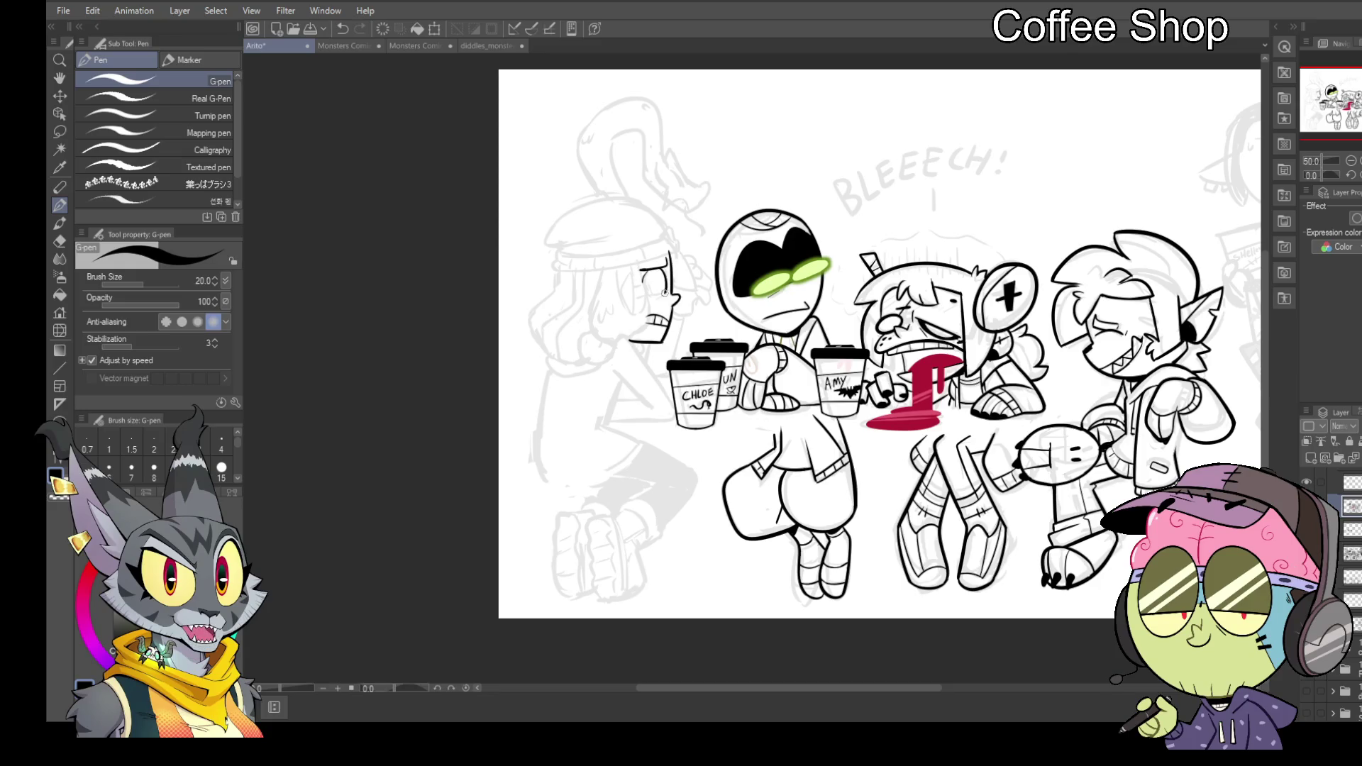
pyautogui.press('alt')
pyautogui.press('alt')
pyautogui.hotkey('ctrl', 'z')
pyautogui.hotkey('ctrl', 'z')
# - Ink the curved left side of the face, a short top line and a detail stroke
pyautogui.moveTo(633, 261); pyautogui.dragTo(638, 325)
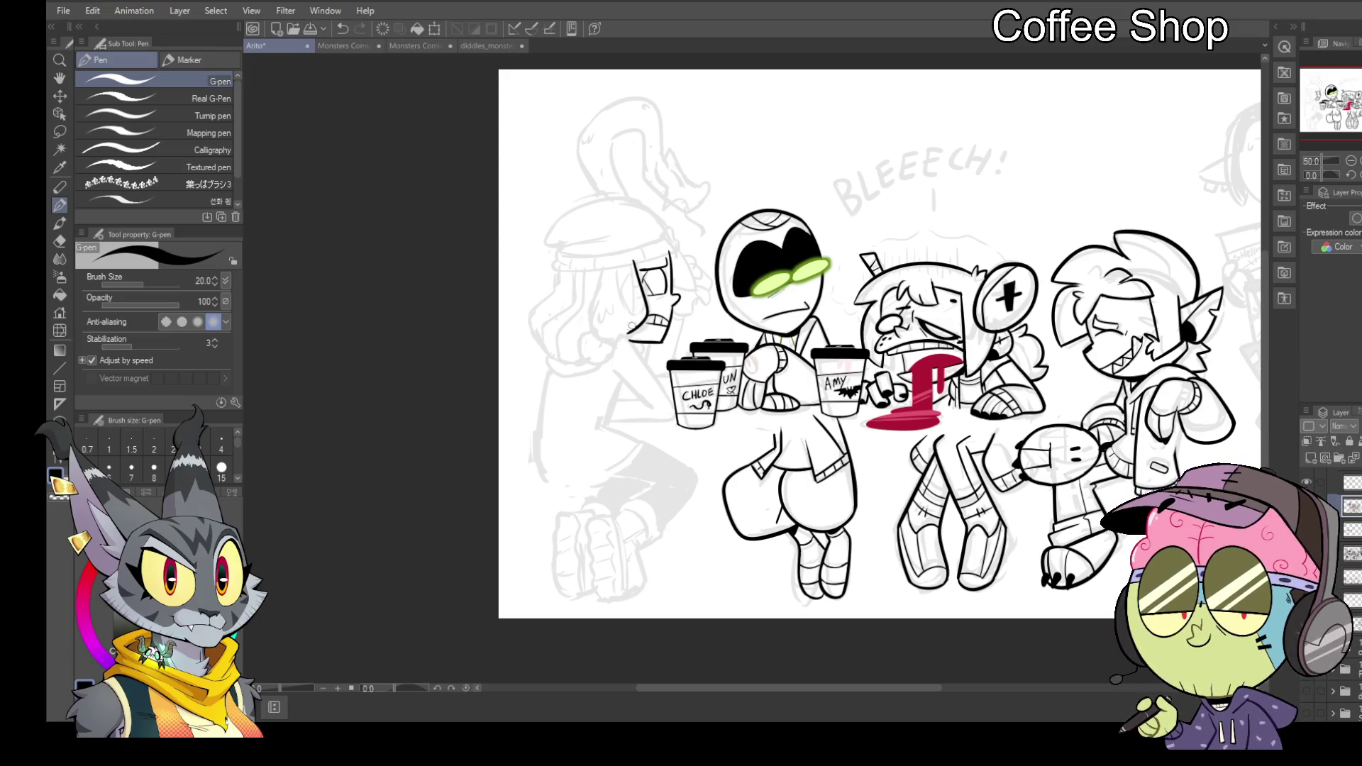
pyautogui.hotkey('ctrl', 'z')
pyautogui.moveTo(599, 273); pyautogui.dragTo(611, 328)
pyautogui.moveTo(597, 278); pyautogui.dragTo(603, 263)
pyautogui.moveTo(623, 317); pyautogui.dragTo(628, 320)
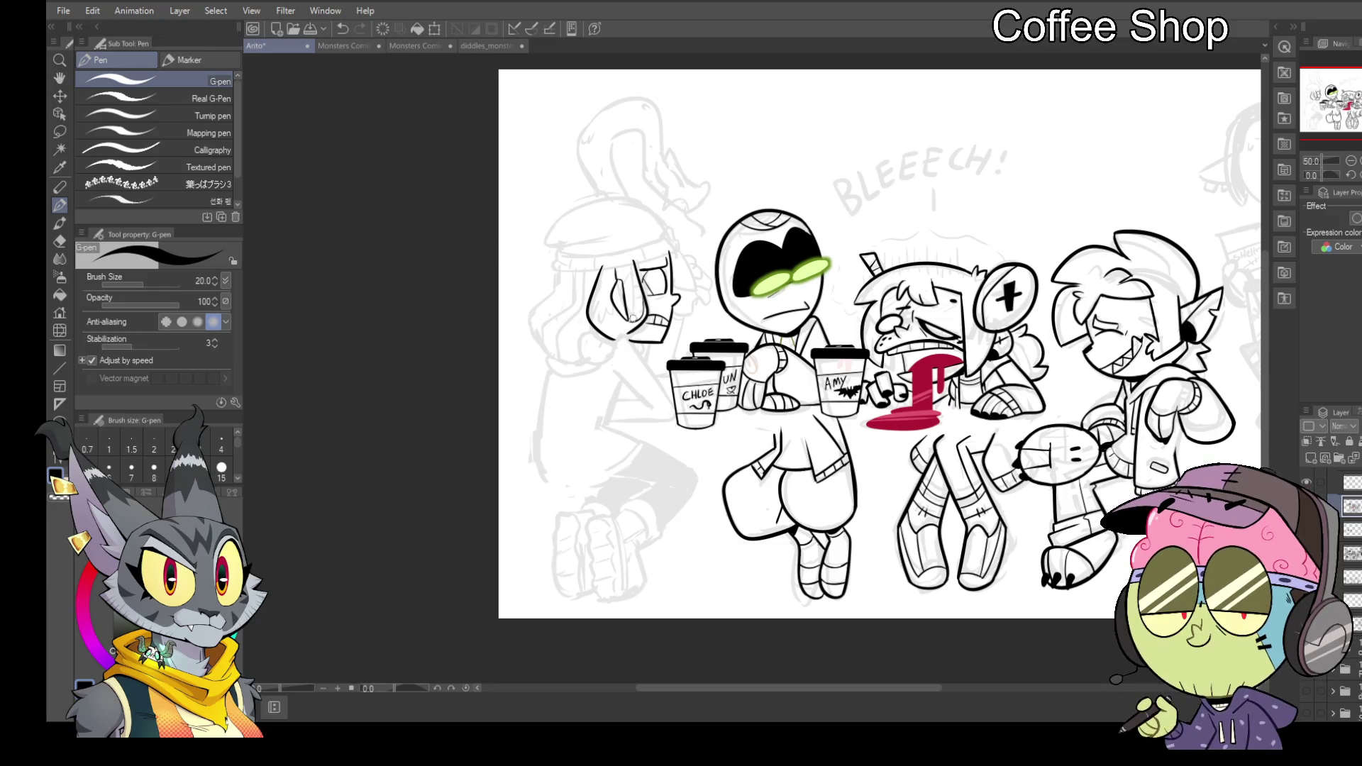
# - Add small detail marks on the left figure's face, dropping one stray stroke
pyautogui.moveTo(628, 313); pyautogui.dragTo(634, 310)
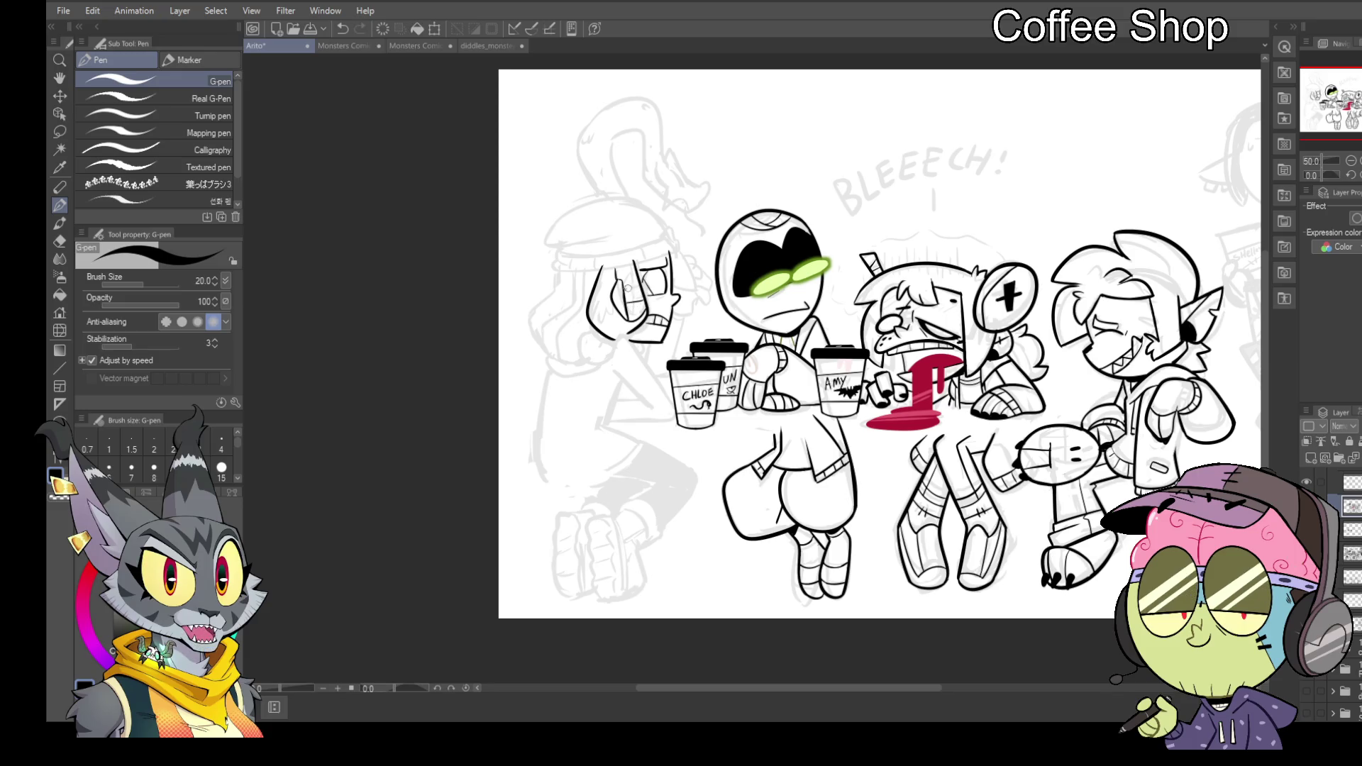
pyautogui.moveTo(633, 280); pyautogui.dragTo(636, 272)
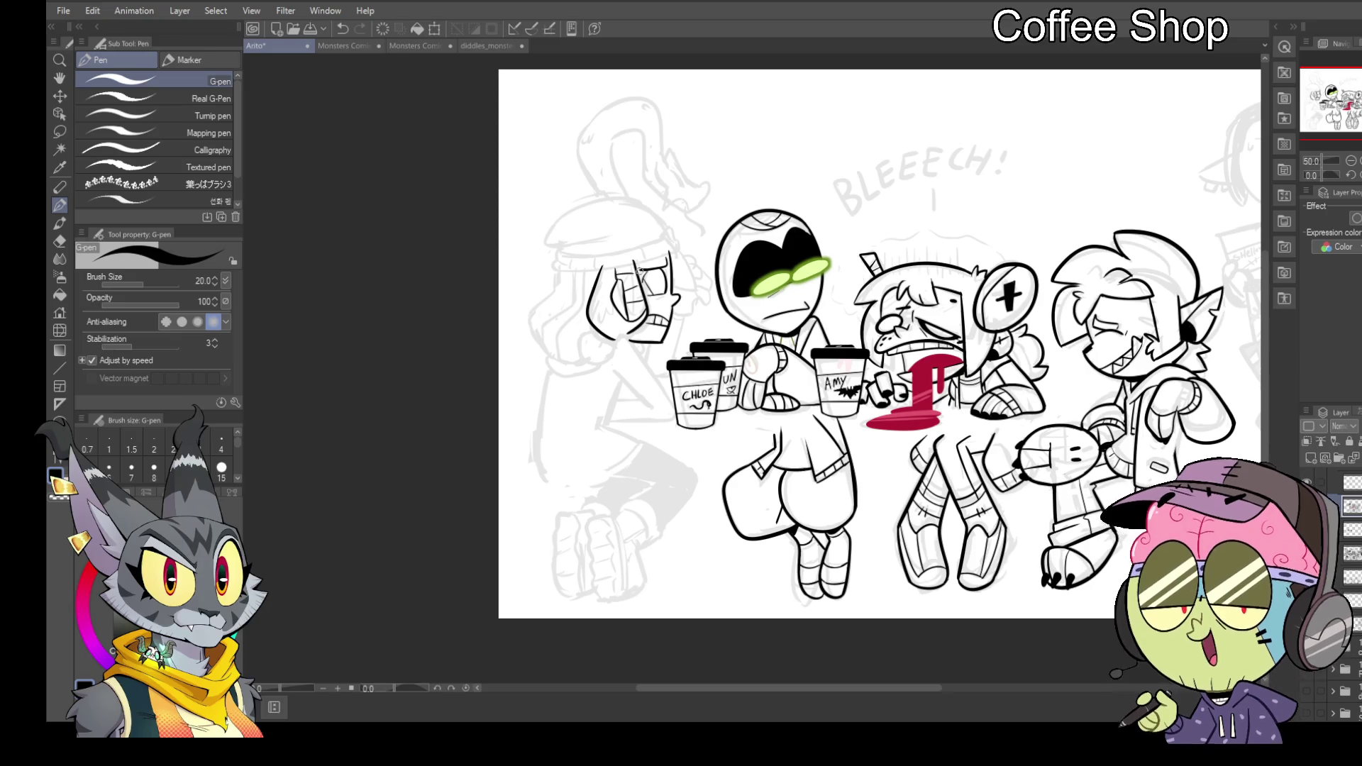
pyautogui.press('alt')
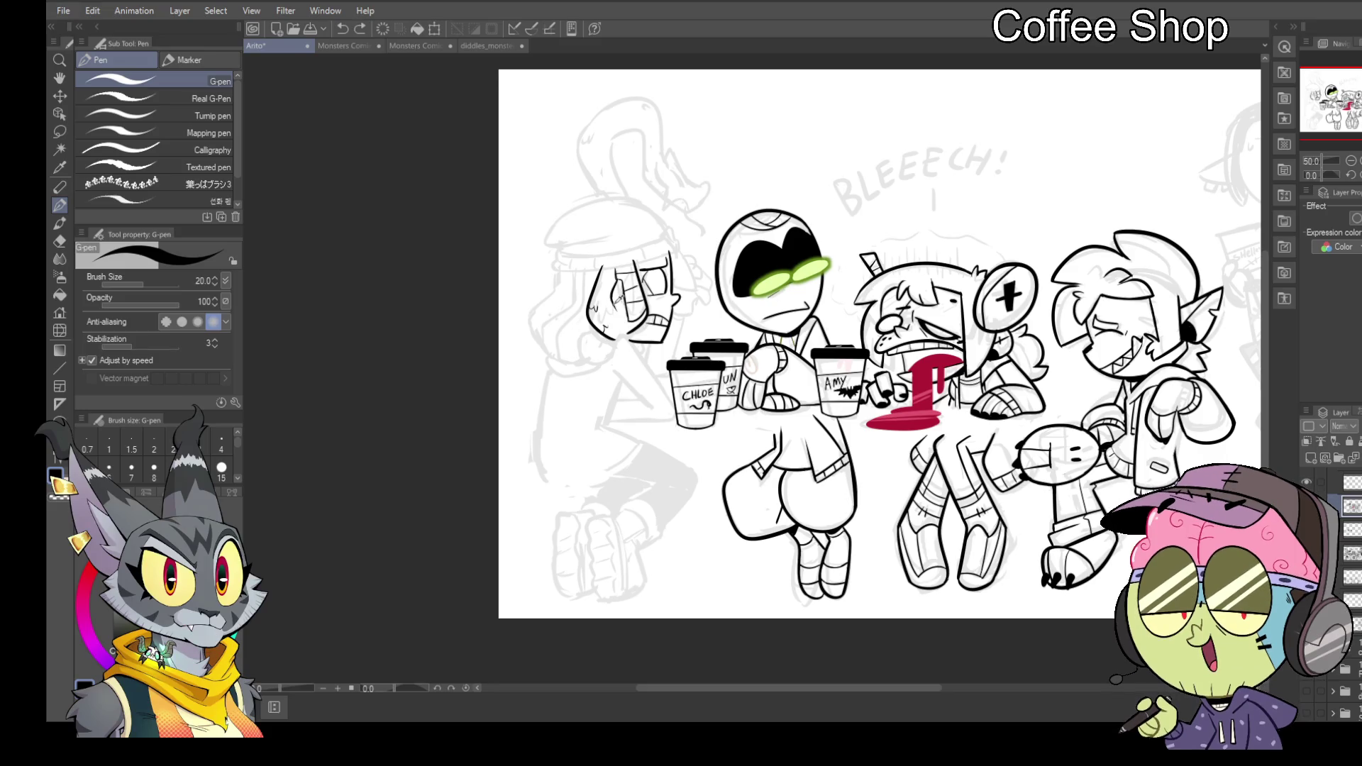
pyautogui.moveTo(615, 292); pyautogui.dragTo(627, 319)
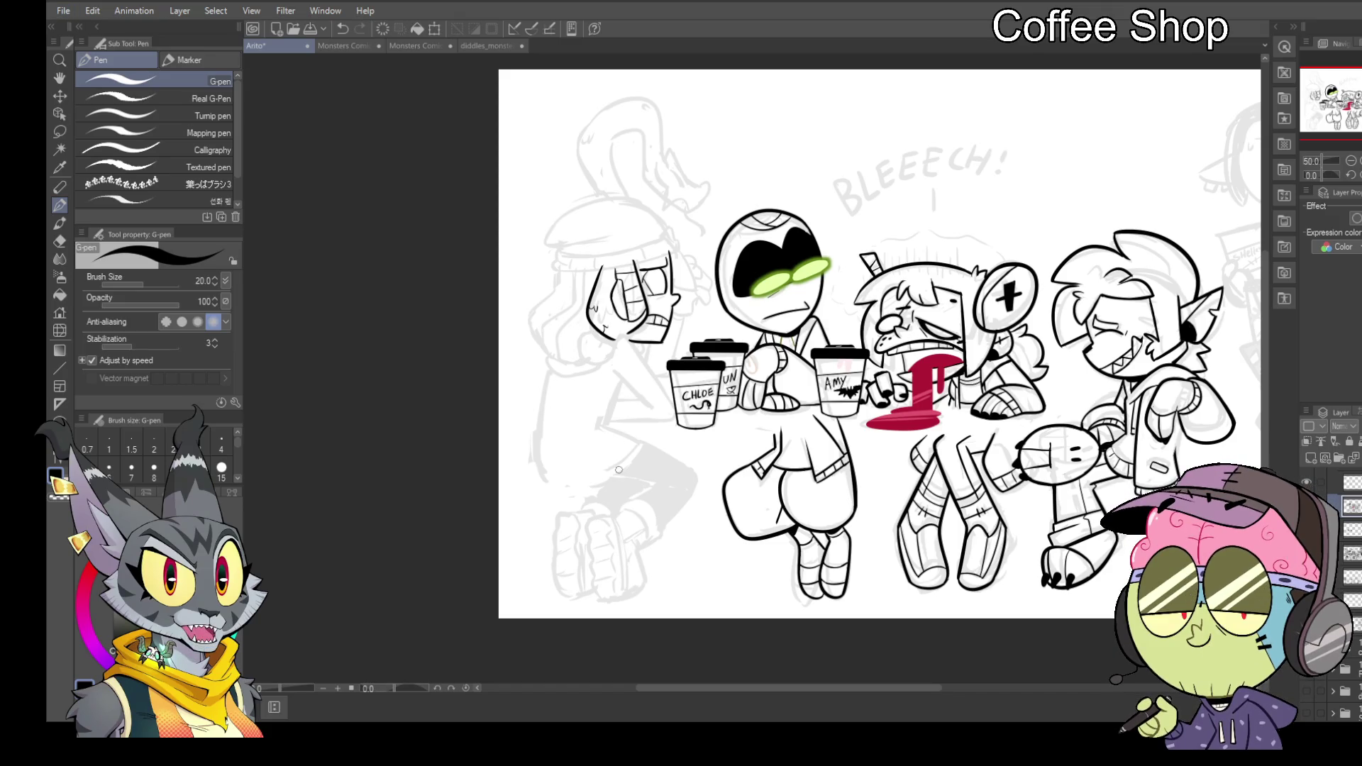
pyautogui.hotkey('ctrl', 'z')
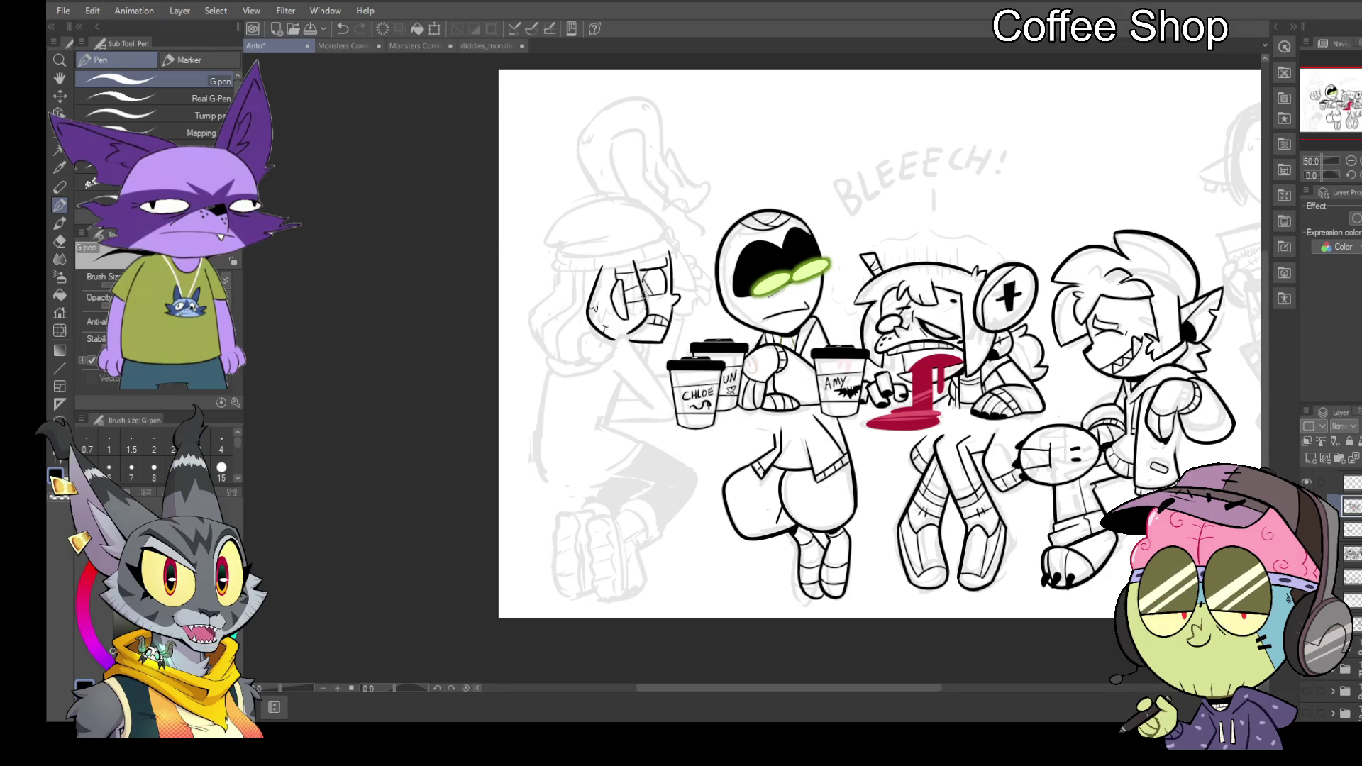
# - Ink the arm reaching down to the Chloe cup, redoing the first attempt
pyautogui.moveTo(647, 310); pyautogui.dragTo(623, 322)
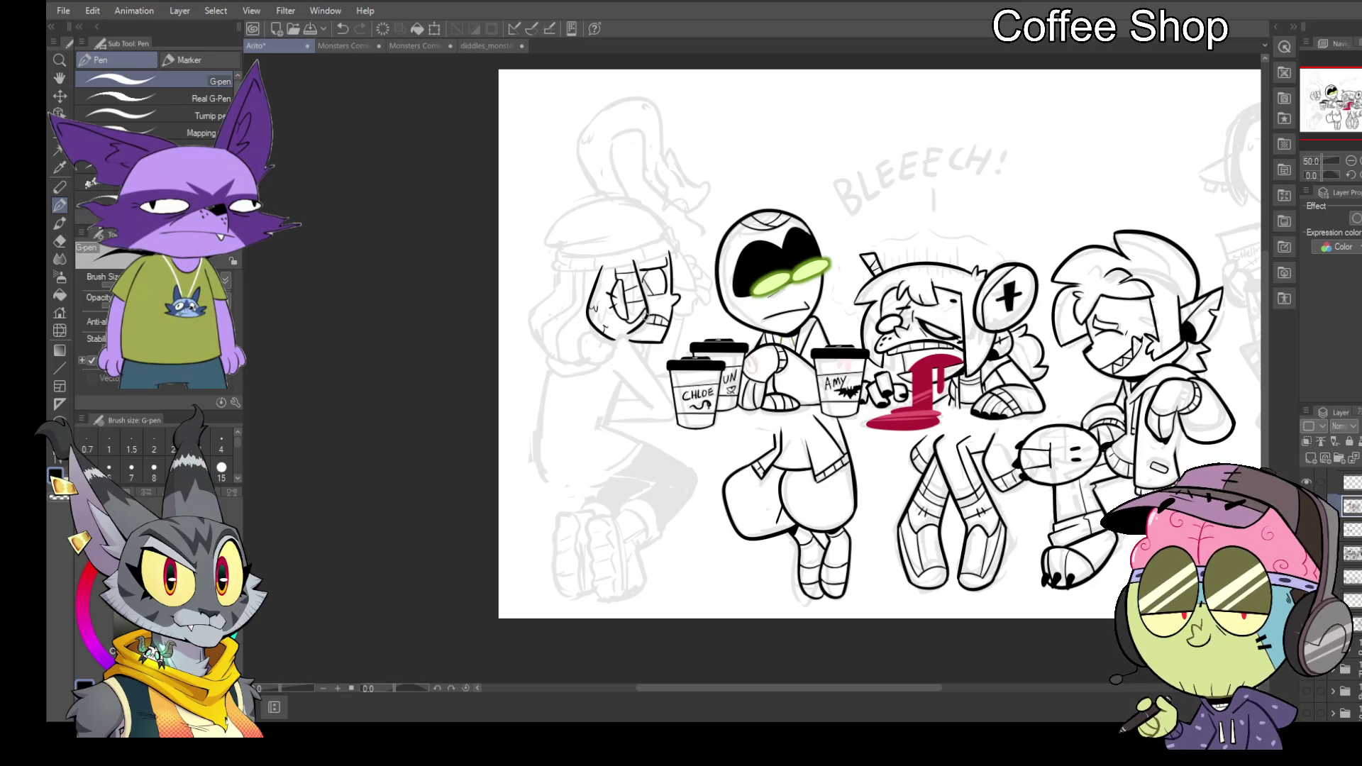
pyautogui.hotkey('ctrl', 'z')
pyautogui.moveTo(608, 335); pyautogui.dragTo(671, 401)
# - On the flipped canvas, ink the arm along the cup tops and the hand's diagonal strokes
pyautogui.press('h')
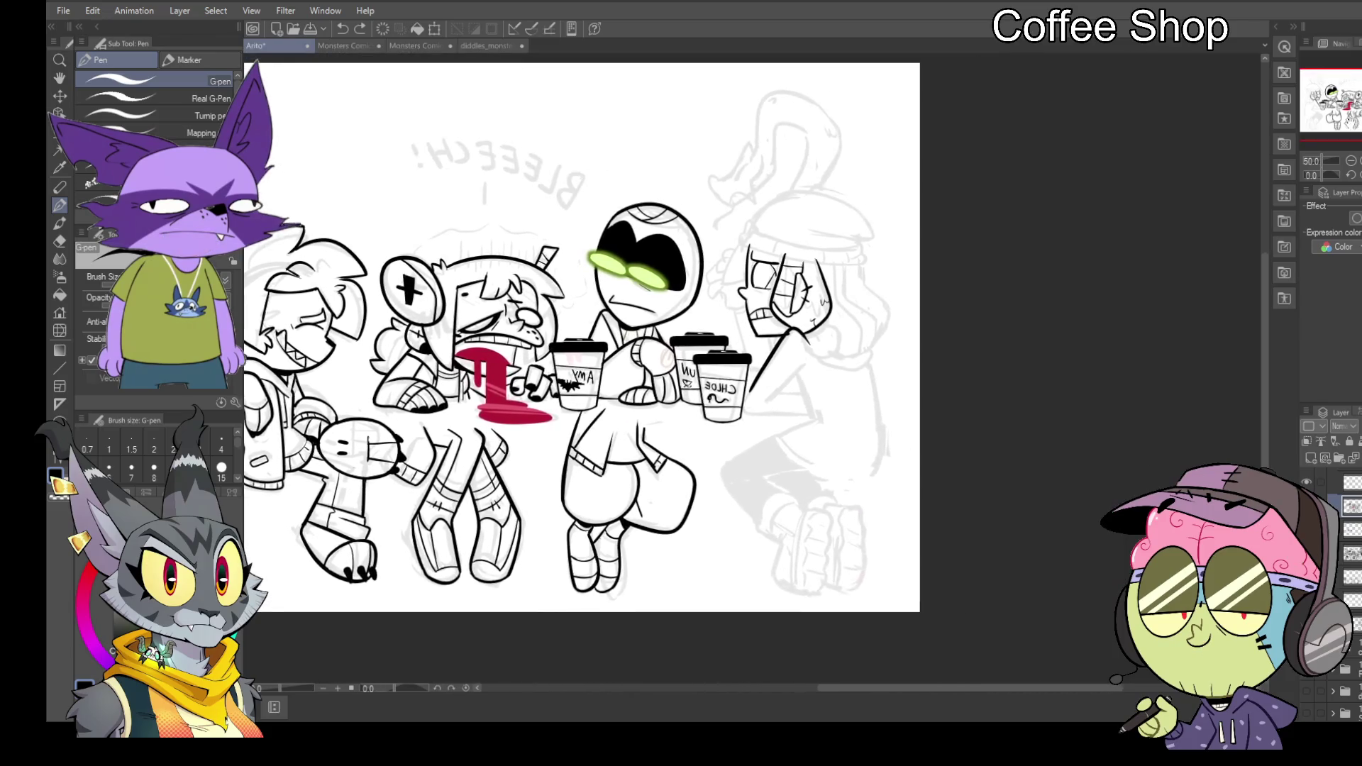
pyautogui.moveTo(638, 319); pyautogui.dragTo(613, 345)
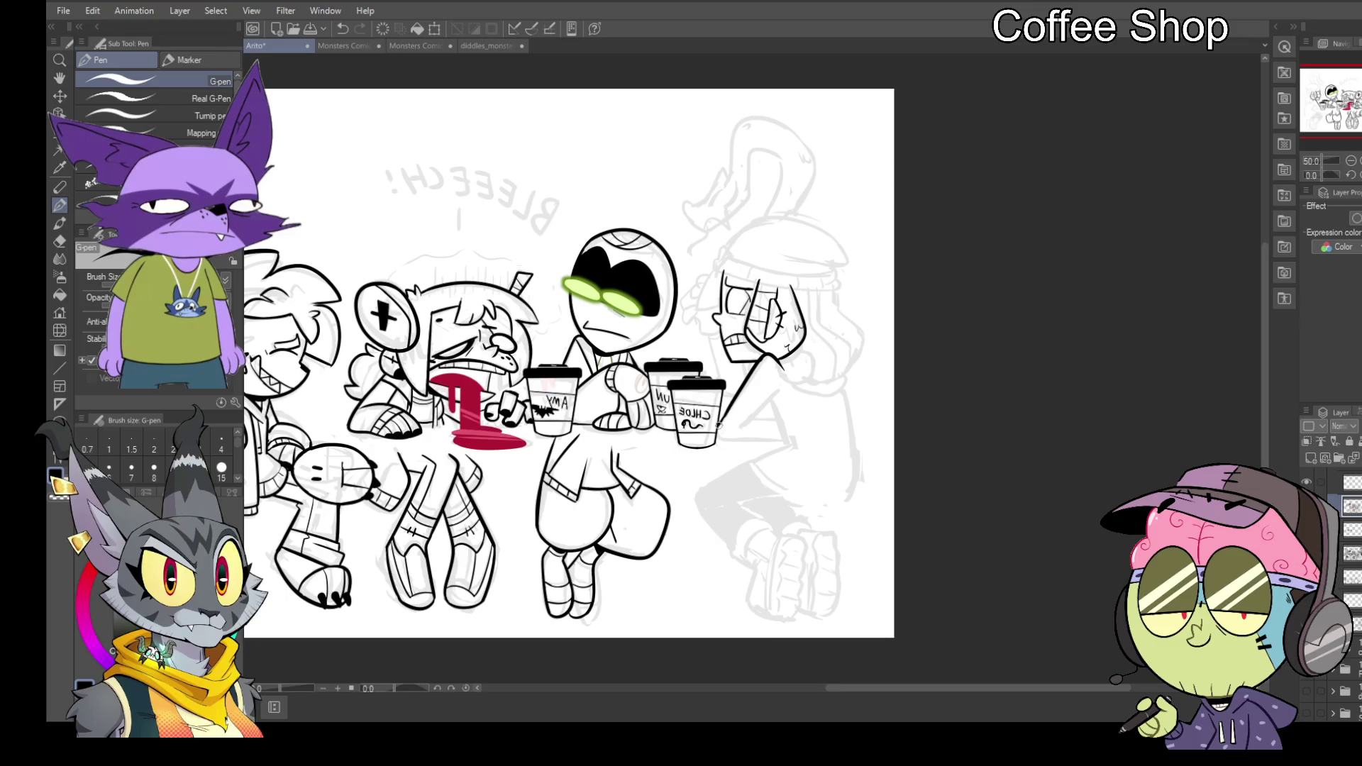
pyautogui.moveTo(717, 439); pyautogui.dragTo(791, 439)
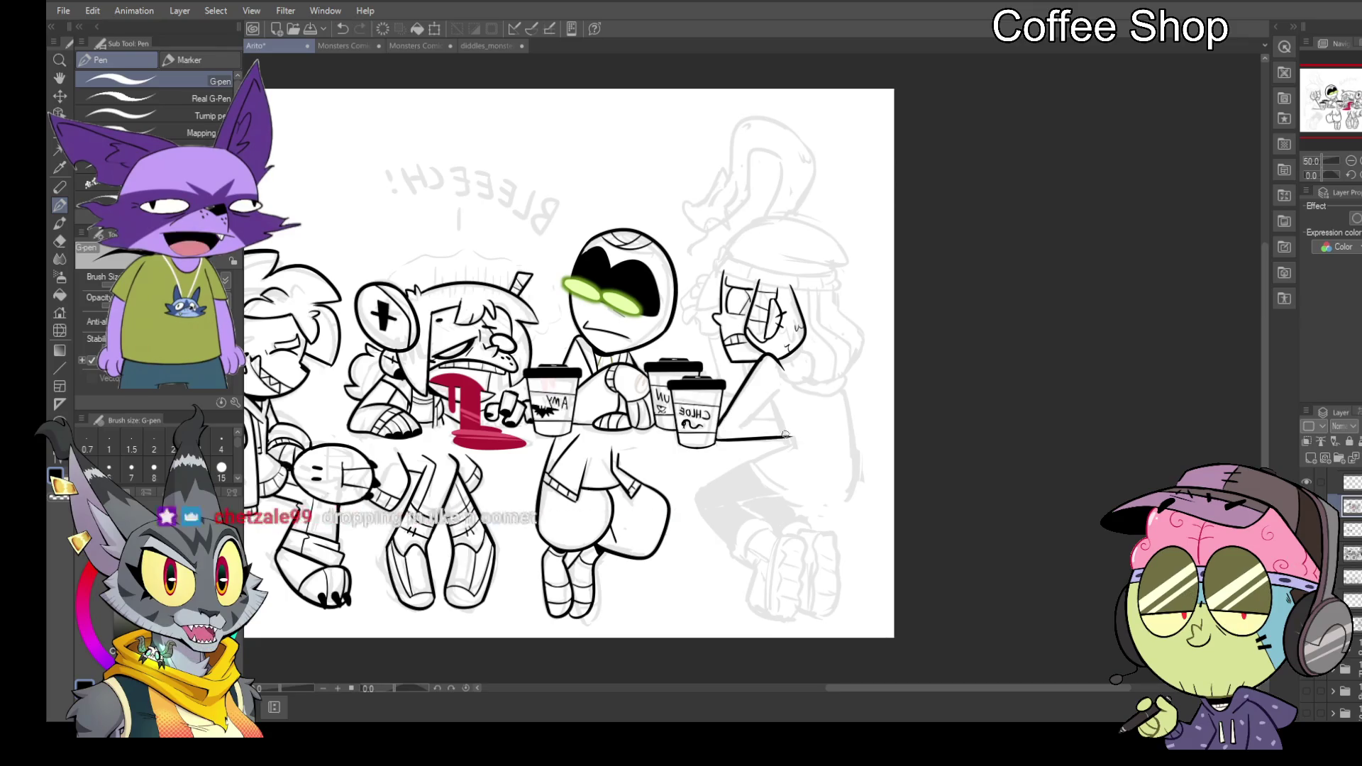
pyautogui.moveTo(778, 389); pyautogui.dragTo(757, 412)
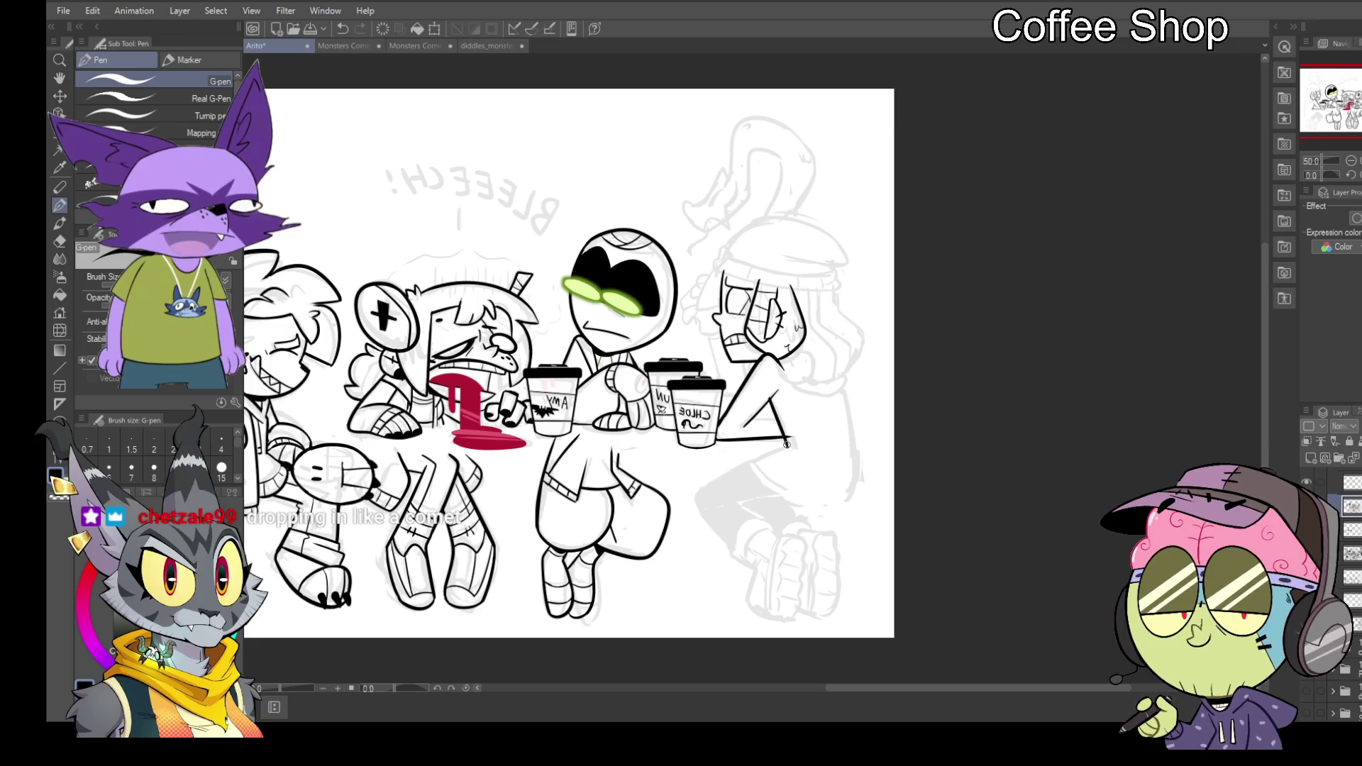
pyautogui.moveTo(772, 402); pyautogui.dragTo(789, 449)
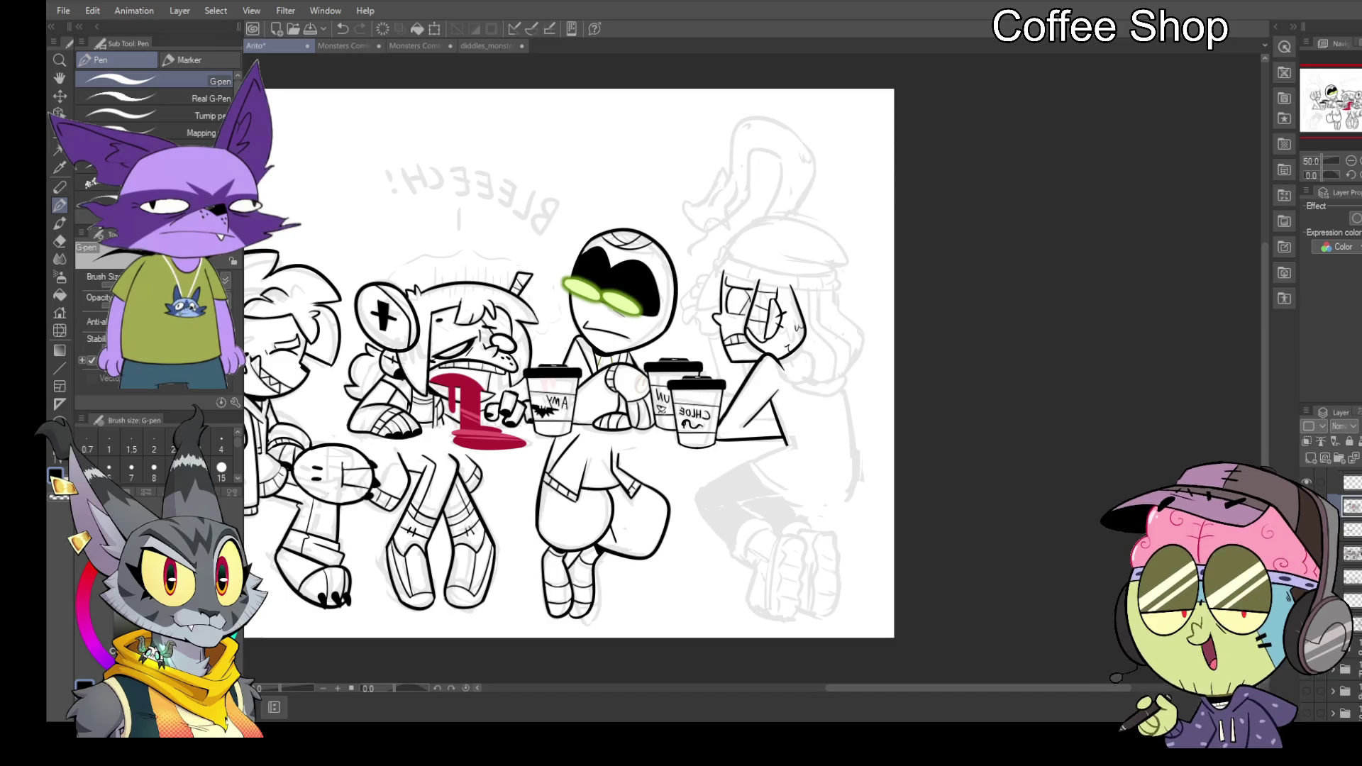
# - Unflip and recentre the view, then add two short lines on the character's leg
pyautogui.press('h')
pyautogui.scroll(-2, 1332, 131)
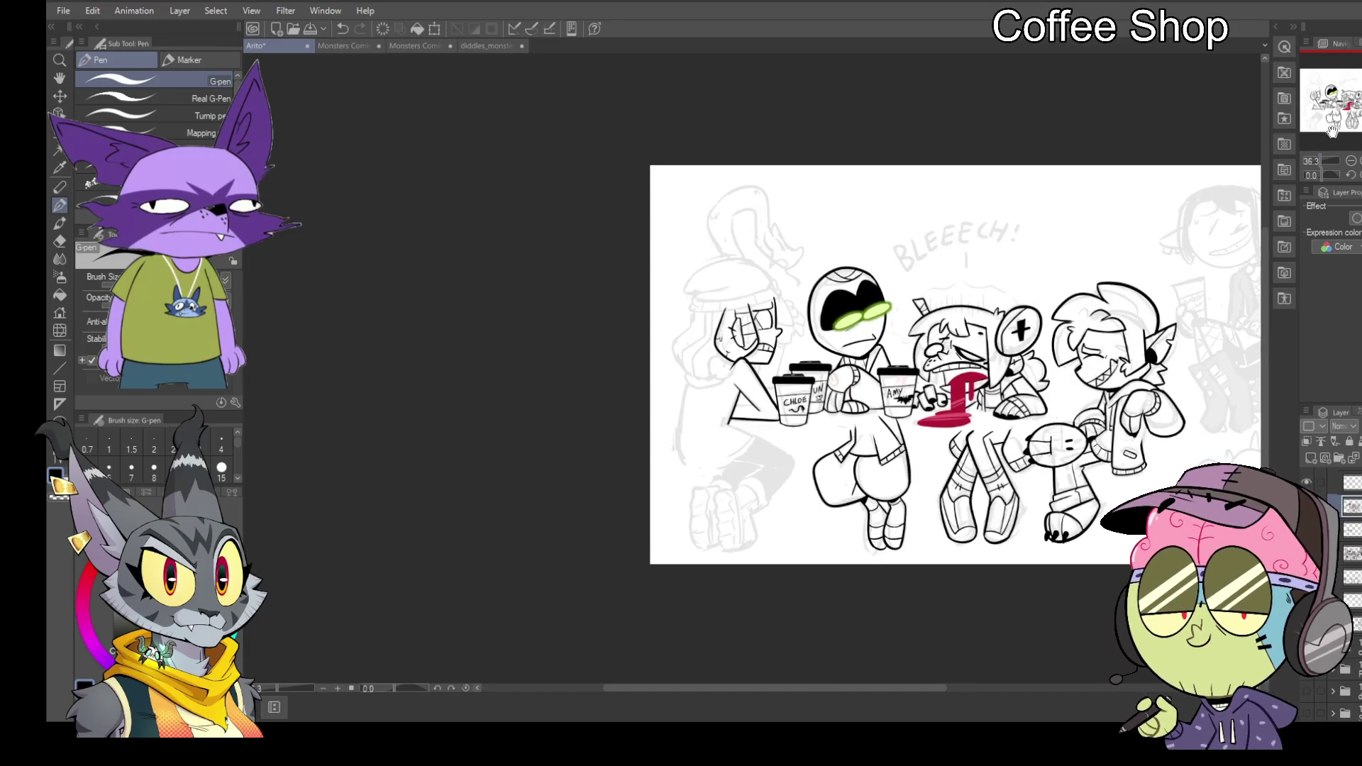
pyautogui.moveTo(1331, 131); pyautogui.dragTo(1341, 167)
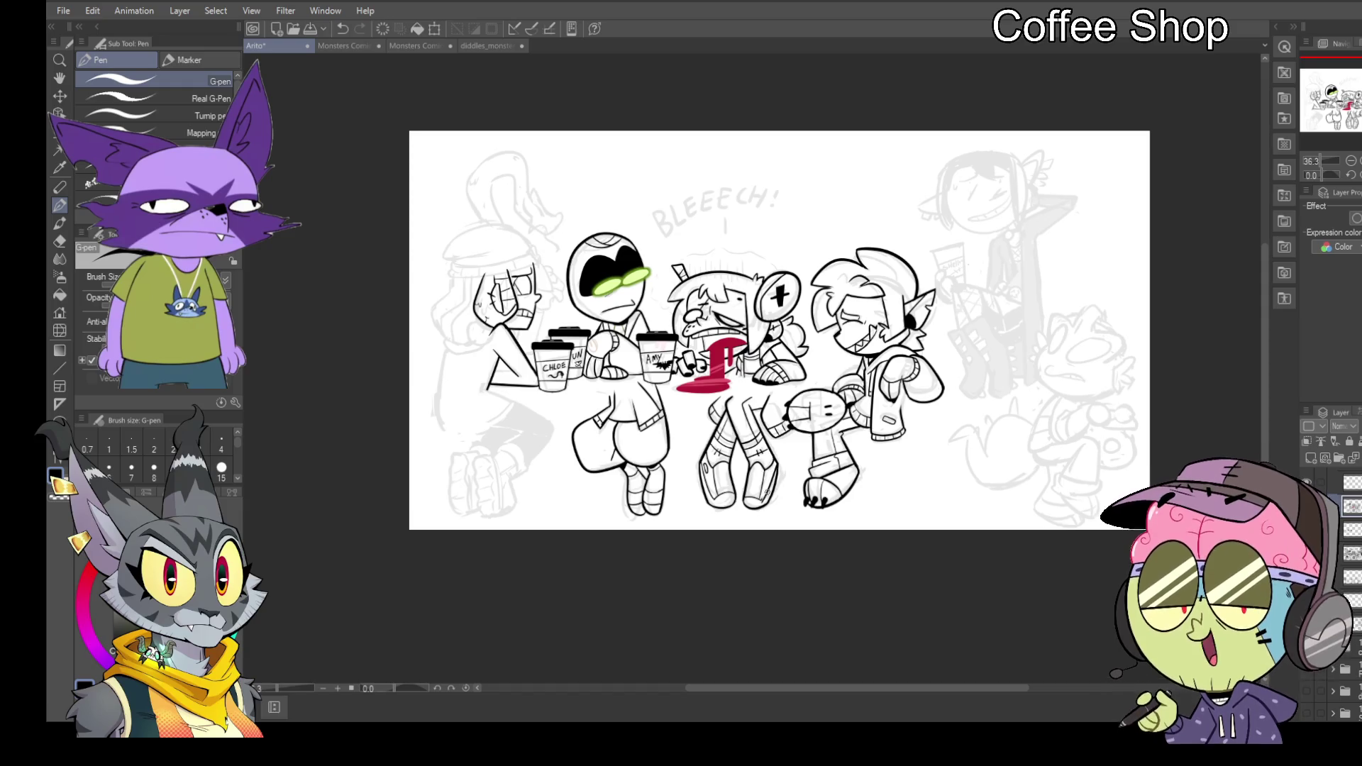
pyautogui.moveTo(778, 463); pyautogui.dragTo(774, 483)
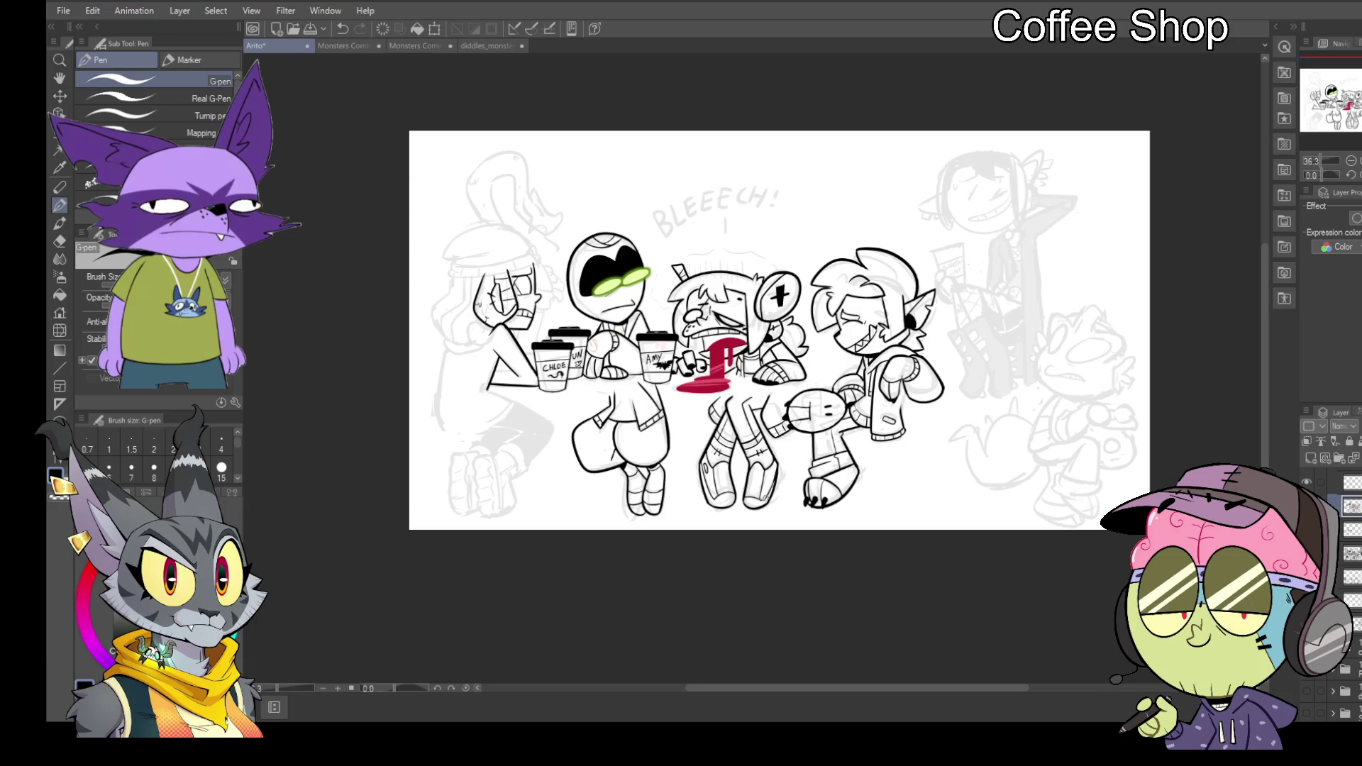
pyautogui.moveTo(771, 469); pyautogui.dragTo(769, 481)
# - Ink strands and the outer left edge of the left character's long hair
pyautogui.moveTo(453, 282); pyautogui.dragTo(434, 328)
pyautogui.hotkey('ctrl', 'z')
pyautogui.hotkey('ctrl', 'z')
pyautogui.moveTo(470, 279)
pyautogui.mouseDown()
pyautogui.moveTo(453, 329)
pyautogui.moveTo(466, 341)
pyautogui.mouseUp()
pyautogui.moveTo(458, 295); pyautogui.dragTo(444, 338)
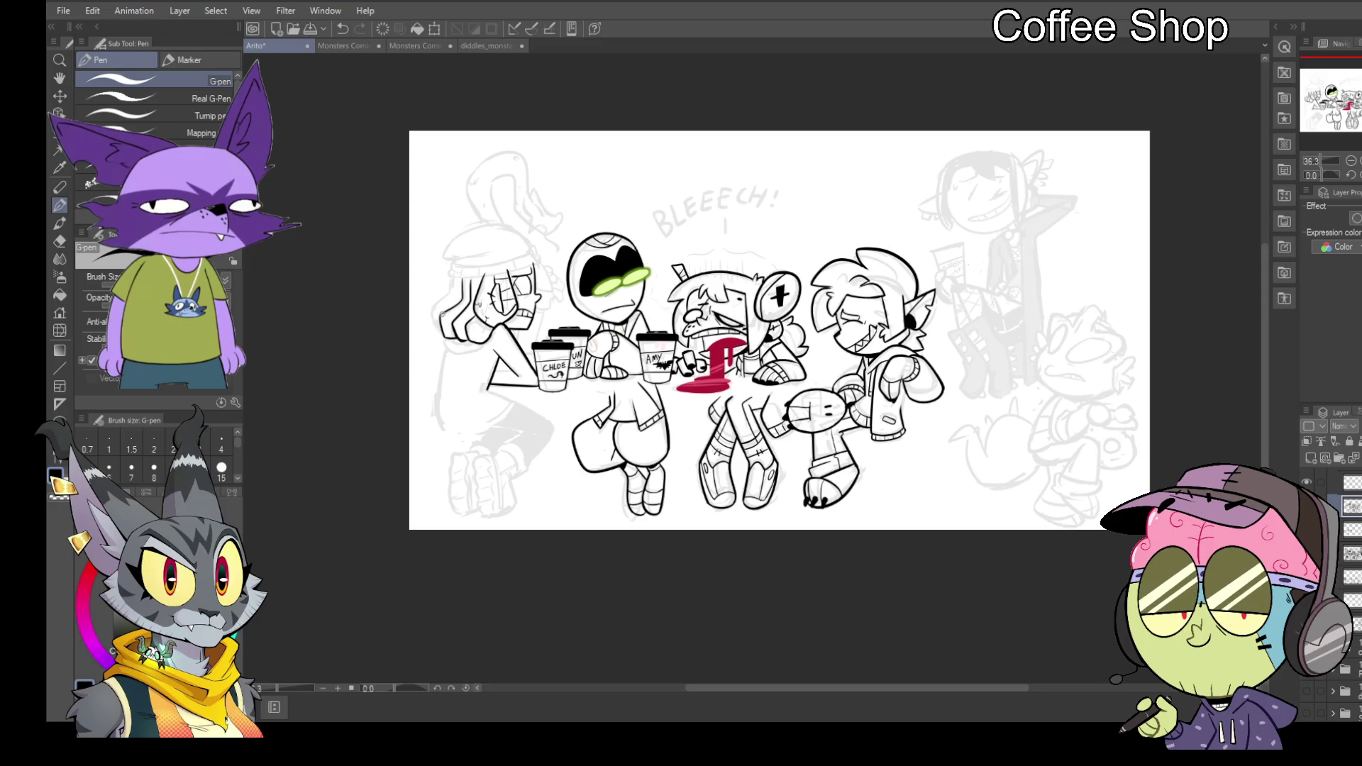
pyautogui.moveTo(451, 280)
pyautogui.mouseDown()
pyautogui.moveTo(436, 337)
pyautogui.moveTo(450, 278)
pyautogui.mouseUp()
pyautogui.hotkey('ctrl', 'z')
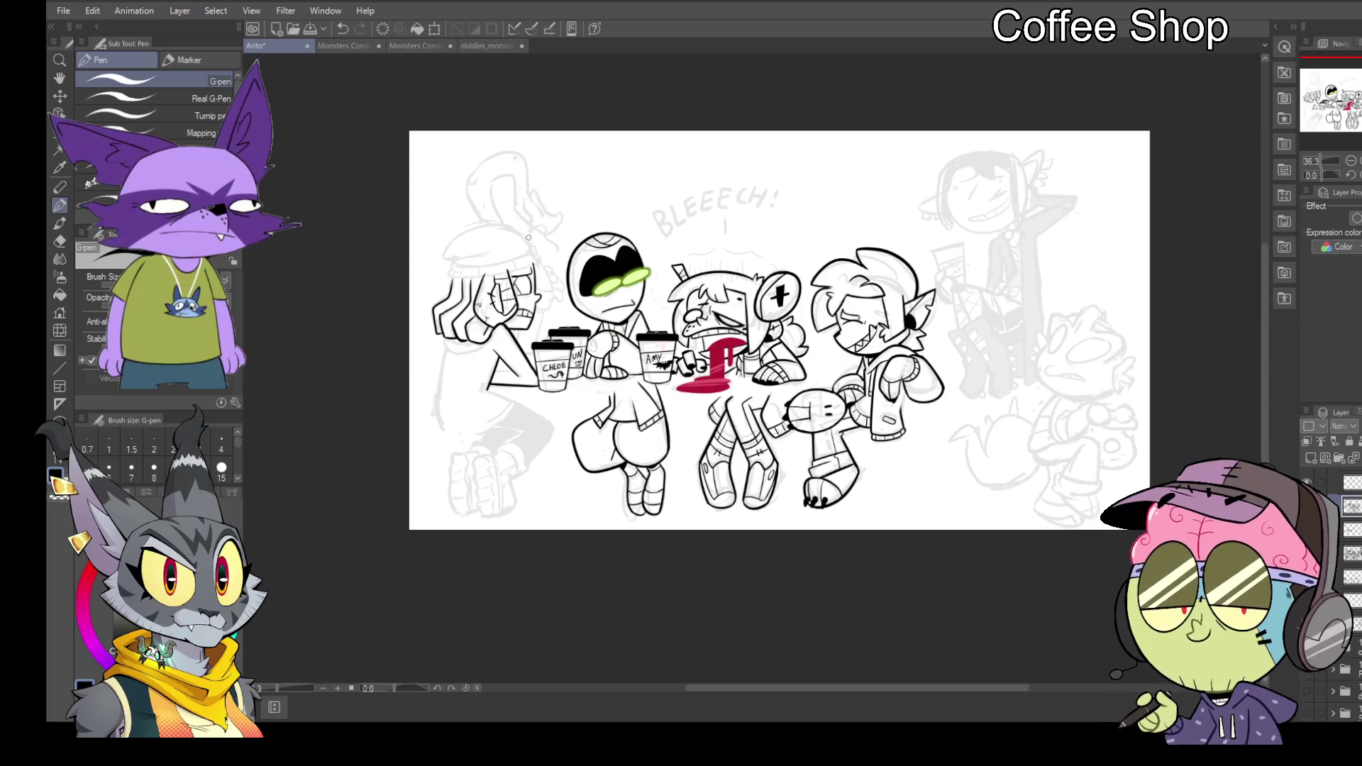
# - Ink the beanie band's bottom edge across the head after several retries
pyautogui.moveTo(533, 249)
pyautogui.mouseDown()
pyautogui.moveTo(460, 264)
pyautogui.moveTo(533, 246)
pyautogui.mouseUp()
pyautogui.hotkey('ctrl', 'z')
pyautogui.hotkey('ctrl', 'z')
pyautogui.moveTo(453, 262); pyautogui.dragTo(535, 252)
pyautogui.hotkey('ctrl', 'z')
pyautogui.hotkey('ctrl', 'z')
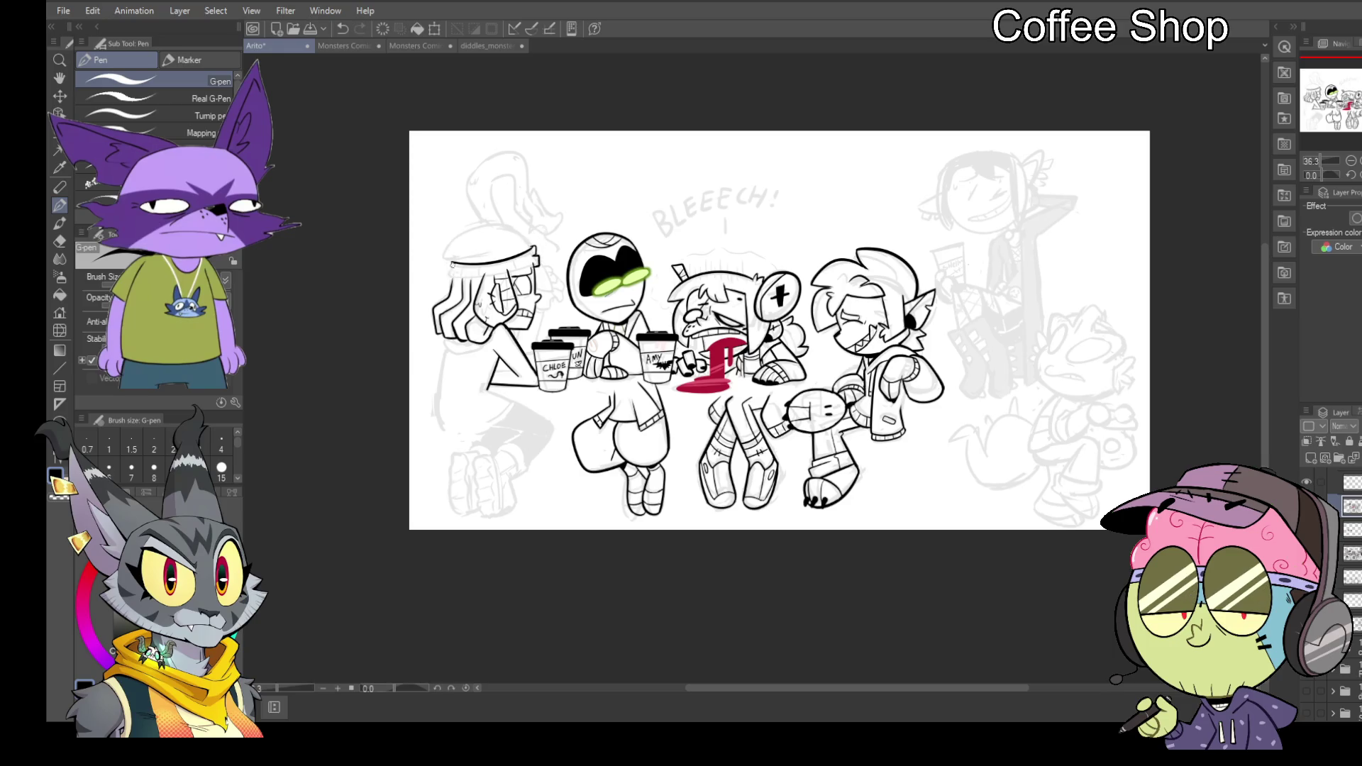
pyautogui.moveTo(447, 276); pyautogui.dragTo(533, 265)
pyautogui.hotkey('ctrl', 'z')
pyautogui.hotkey('ctrl', 'z')
pyautogui.hotkey('ctrl', 'z')
pyautogui.moveTo(449, 278); pyautogui.dragTo(539, 256)
pyautogui.hotkey('ctrl', 'z')
pyautogui.moveTo(450, 277); pyautogui.dragTo(538, 260)
pyautogui.hotkey('ctrl', 'z')
pyautogui.hotkey('ctrl', 'z')
pyautogui.moveTo(453, 280); pyautogui.dragTo(540, 261)
# - Trace the beanie's top-left edge and rounded crown, then save the drawing
pyautogui.hotkey('ctrl', 'z')
pyautogui.moveTo(452, 279); pyautogui.dragTo(539, 258)
pyautogui.hotkey('ctrl', 'z')
pyautogui.moveTo(452, 280); pyautogui.dragTo(539, 261)
pyautogui.moveTo(447, 249)
pyautogui.mouseDown()
pyautogui.moveTo(479, 249)
pyautogui.moveTo(456, 260)
pyautogui.mouseUp()
pyautogui.hotkey('ctrl', 'z')
pyautogui.moveTo(527, 233); pyautogui.dragTo(447, 248)
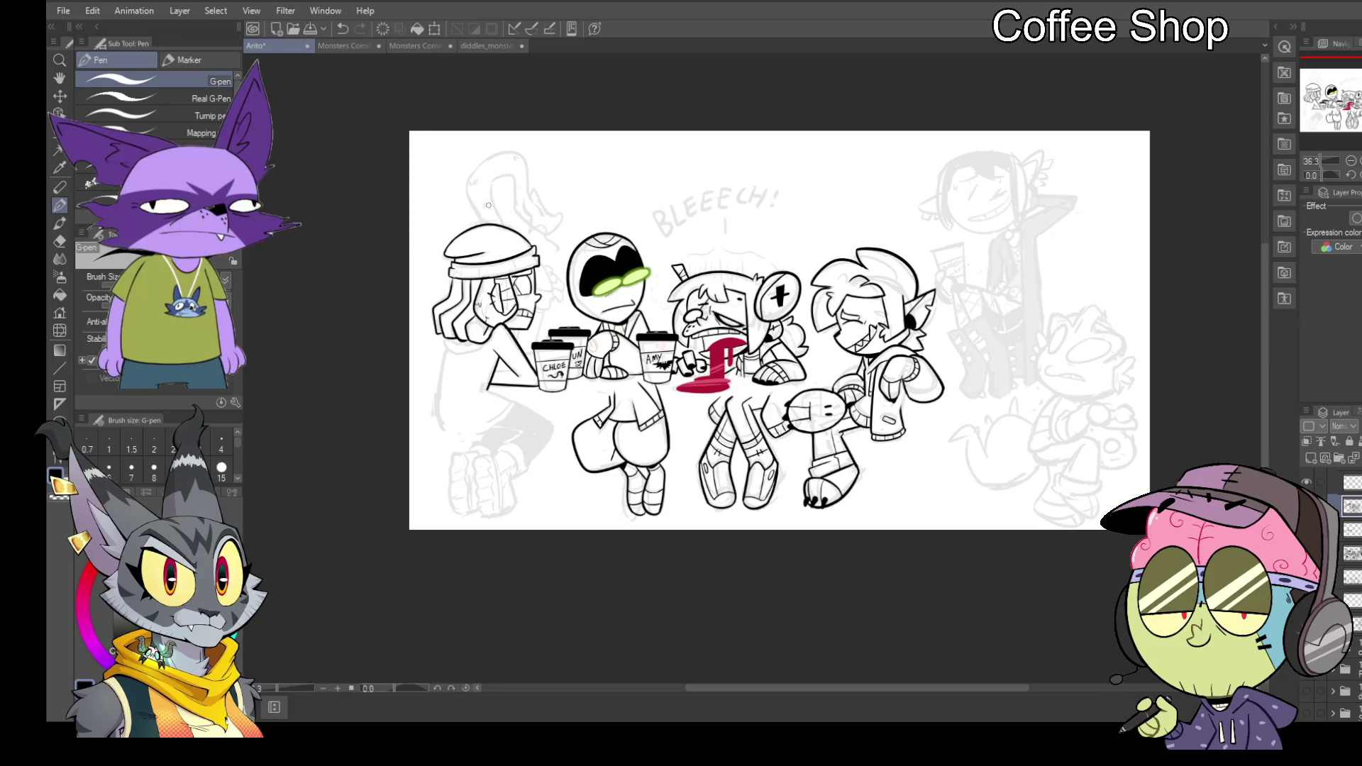
pyautogui.hotkey('ctrl', 'z')
pyautogui.hotkey('ctrl', 'z')
pyautogui.hotkey('ctrl', 'z')
pyautogui.hotkey('ctrl', 's')
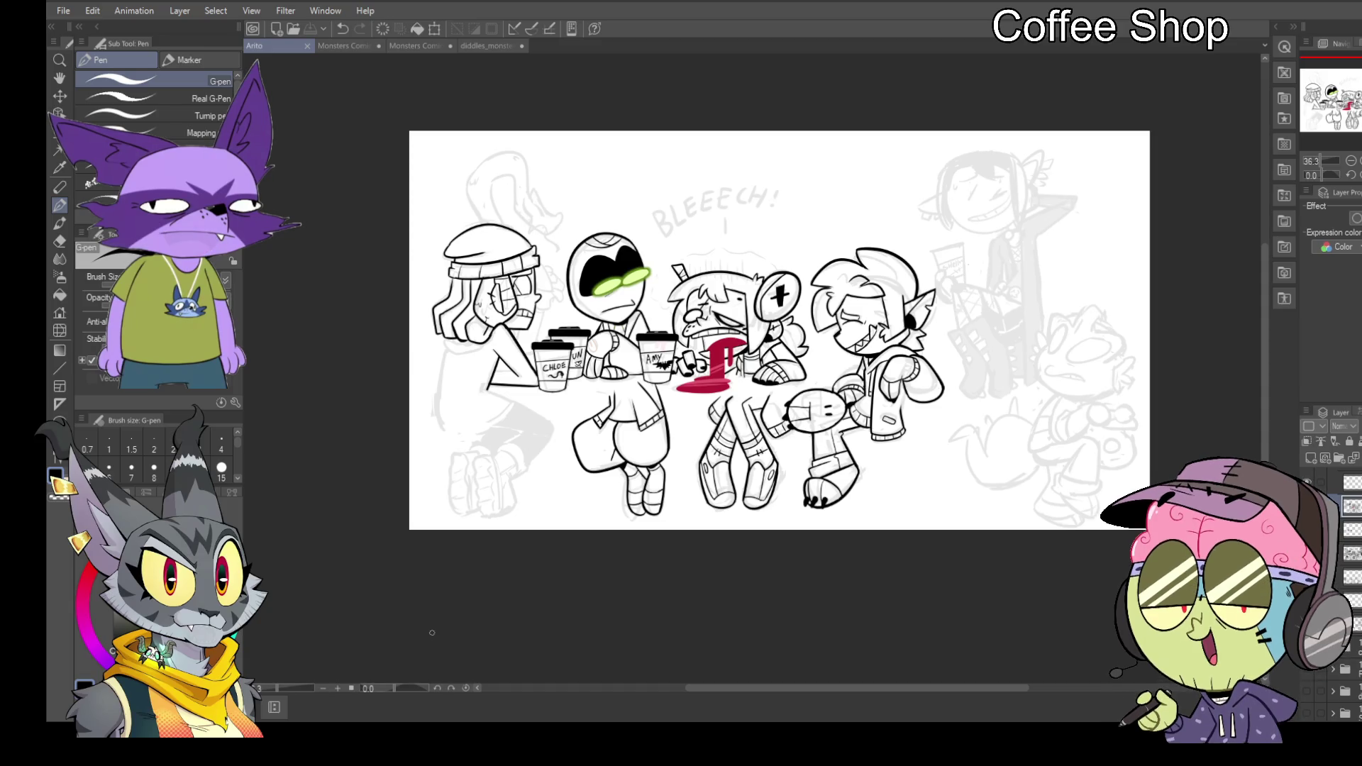
# - Try the left character's back outline, undo the strokes and mirror the canvas
pyautogui.moveTo(481, 343)
pyautogui.mouseDown()
pyautogui.moveTo(471, 449)
pyautogui.moveTo(448, 345)
pyautogui.mouseUp()
pyautogui.hotkey('ctrl', 'z')
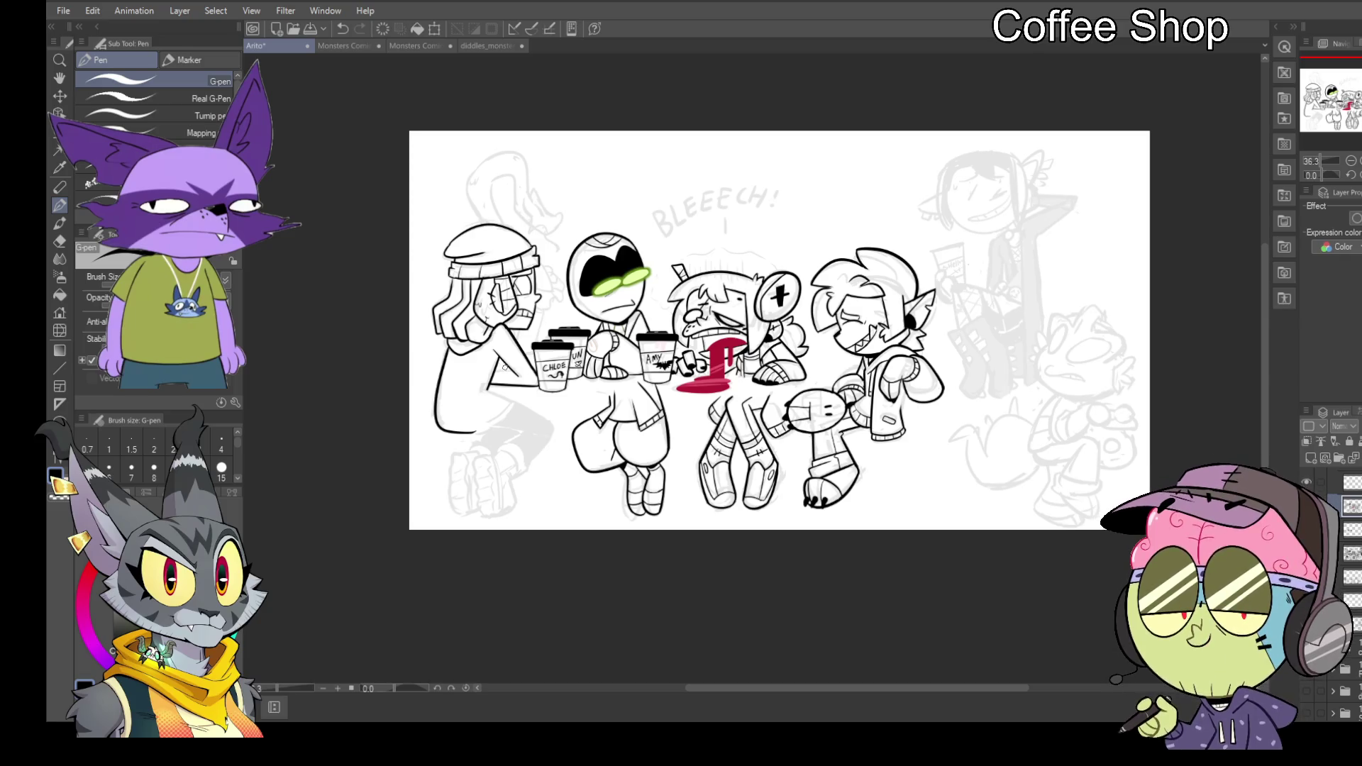
pyautogui.hotkey('ctrl', 'z')
pyautogui.press('h')
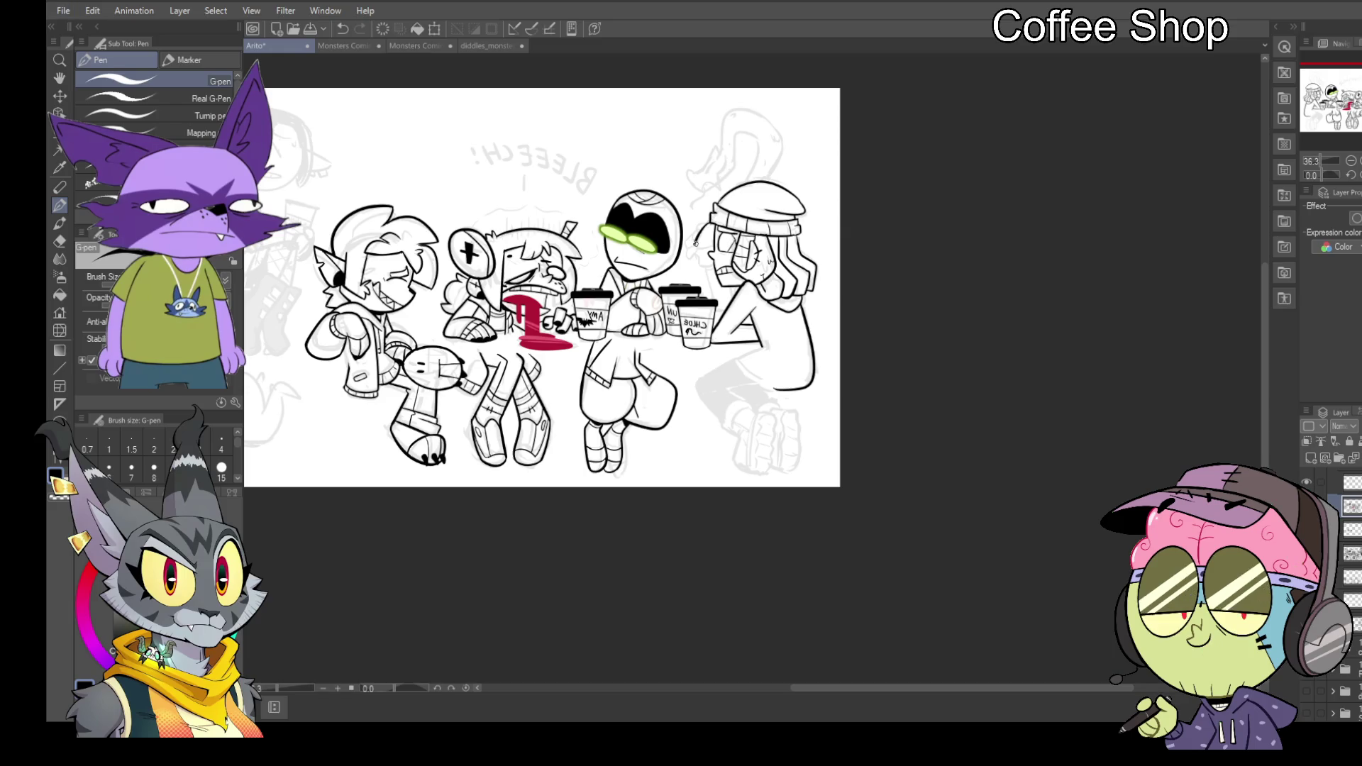
# - Ink a short touch-up stroke at the beanie's edge after a few trials
pyautogui.moveTo(695, 243); pyautogui.dragTo(716, 246)
pyautogui.hotkey('ctrl', 'z')
pyautogui.hotkey('ctrl', 'z')
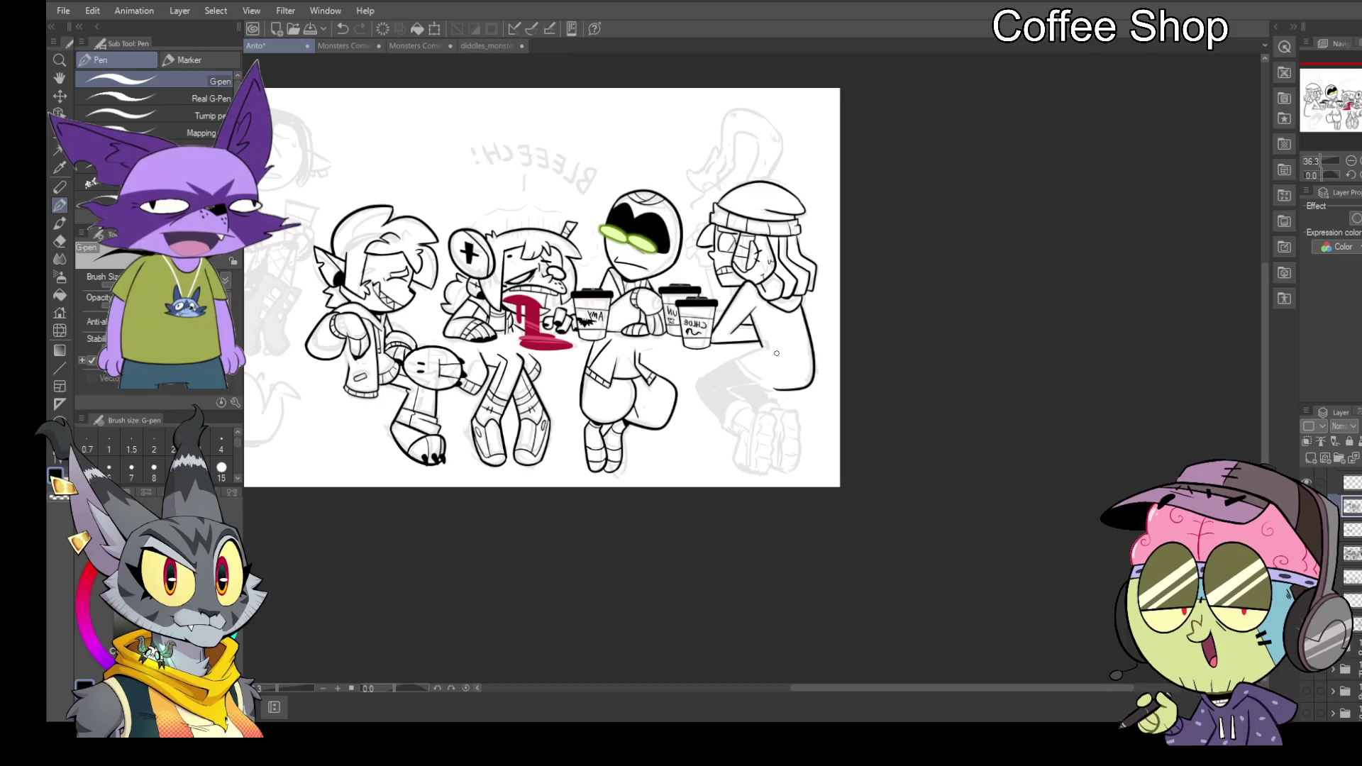
pyautogui.hotkey('ctrl', 'z')
pyautogui.moveTo(713, 206); pyautogui.dragTo(732, 227)
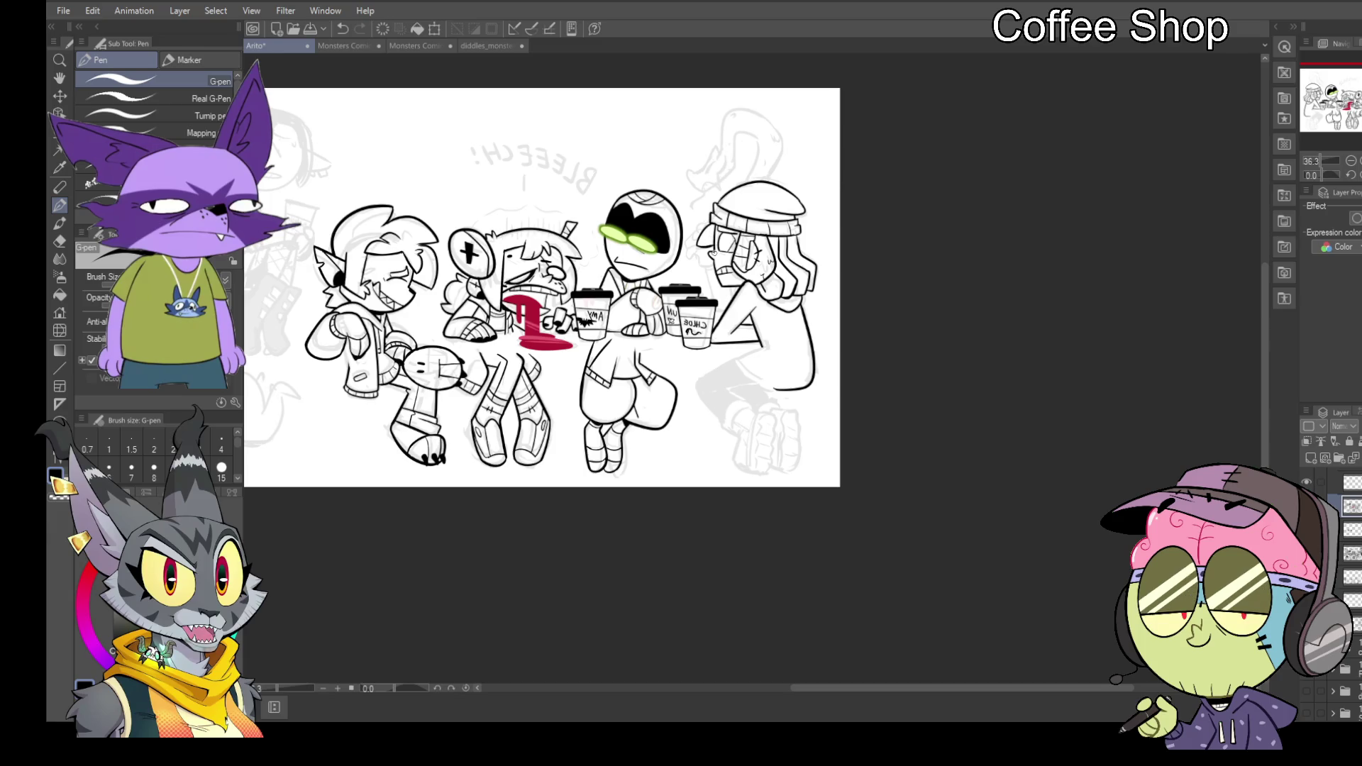
pyautogui.hotkey('ctrl', 'z')
pyautogui.hotkey('ctrl', 'y')
pyautogui.hotkey('ctrl', 'z')
pyautogui.hotkey('ctrl', 'z')
pyautogui.moveTo(698, 224); pyautogui.dragTo(702, 235)
# - Try small marks near the hand, then discard them
pyautogui.moveTo(691, 250); pyautogui.dragTo(701, 256)
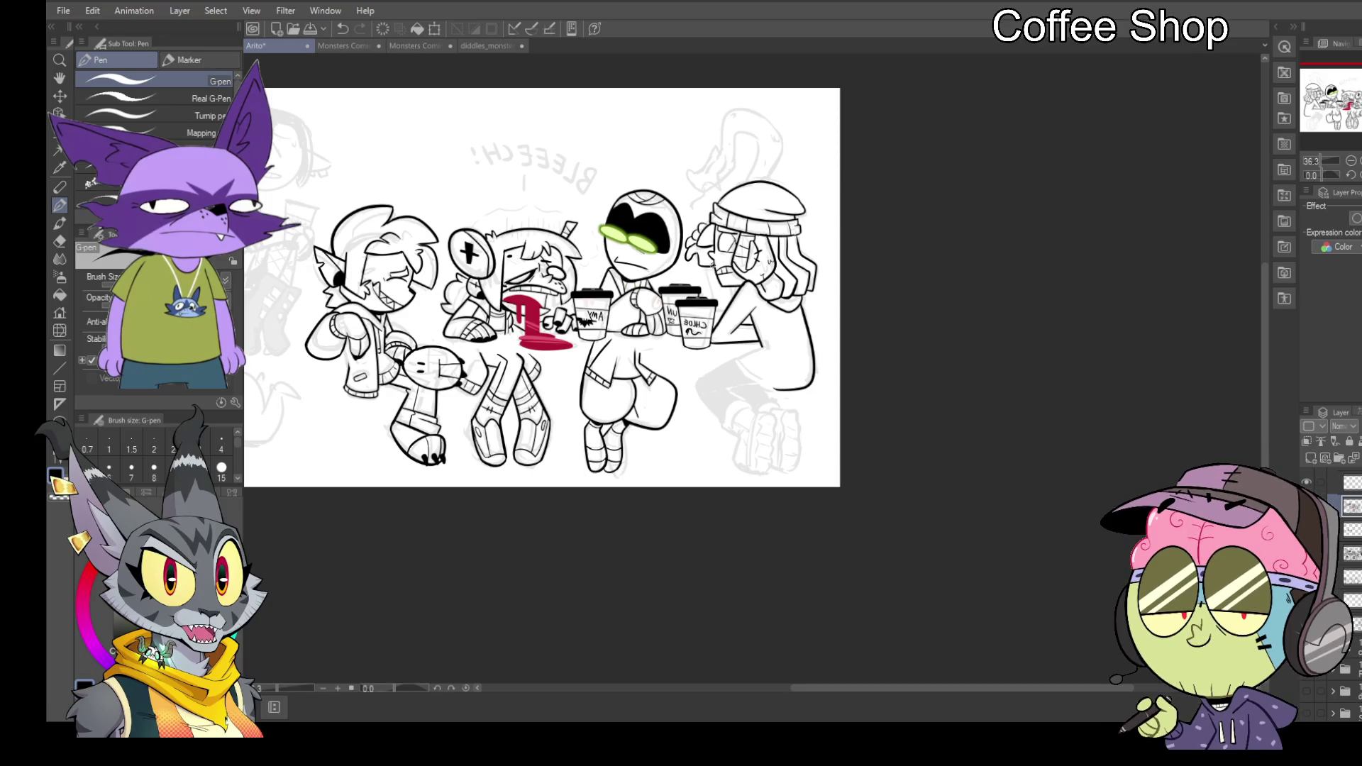
pyautogui.moveTo(704, 266); pyautogui.dragTo(715, 271)
pyautogui.hotkey('ctrl', 'z')
pyautogui.hotkey('ctrl', 'z')
pyautogui.hotkey('ctrl', 'z')
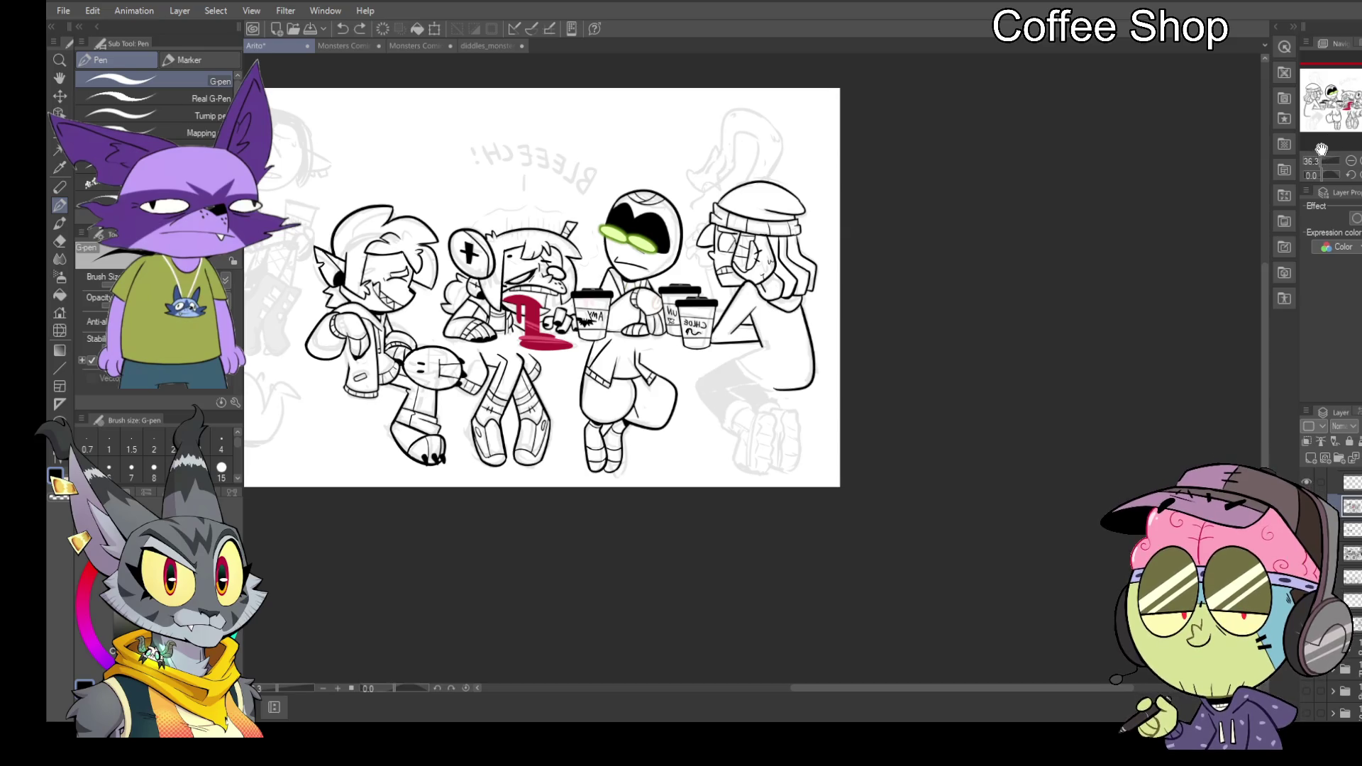
# - On the unflipped canvas, ink the outline beside the beanie character's face, discarding the tip strokes
pyautogui.press('h')
pyautogui.scroll(5, 1325, 163)
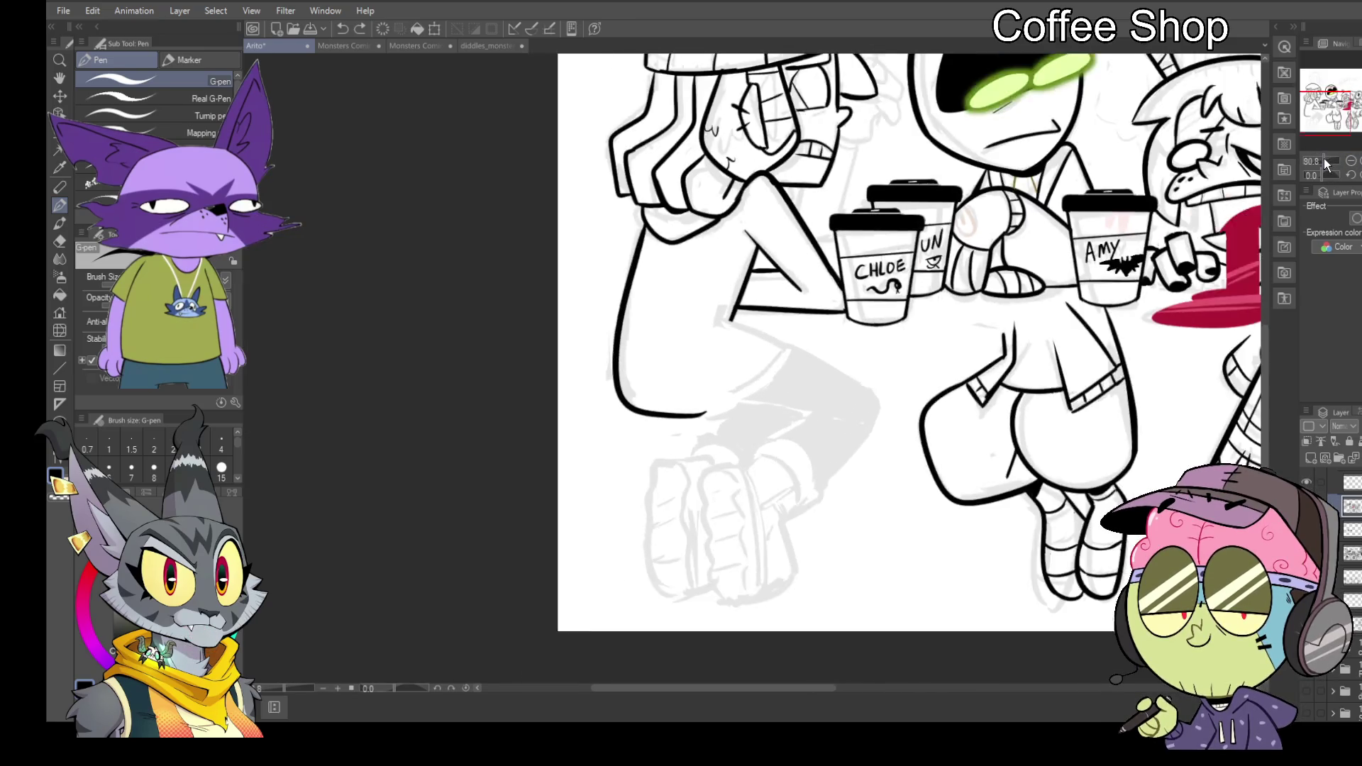
pyautogui.scroll(-2, 1325, 163)
pyautogui.moveTo(1331, 99)
pyautogui.mouseDown()
pyautogui.moveTo(1358, 99)
pyautogui.moveTo(1305, 98)
pyautogui.moveTo(1317, 97)
pyautogui.mouseUp()
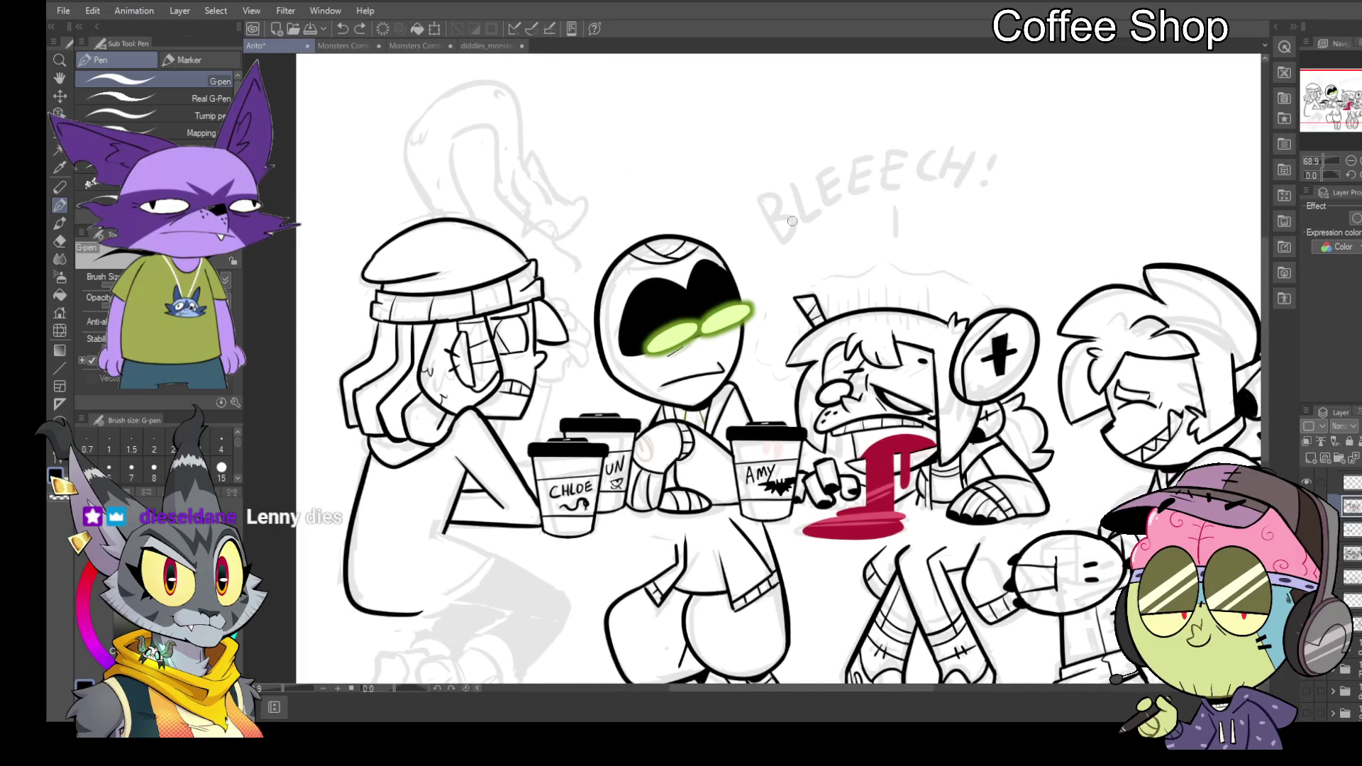
pyautogui.hotkey('ctrl', 'z')
pyautogui.click(560, 312)
pyautogui.moveTo(560, 310); pyautogui.dragTo(571, 327)
pyautogui.moveTo(568, 321); pyautogui.dragTo(588, 351)
pyautogui.hotkey('ctrl', 'z')
pyautogui.moveTo(586, 345)
pyautogui.mouseDown()
pyautogui.moveTo(588, 366)
pyautogui.moveTo(554, 383)
pyautogui.mouseUp()
pyautogui.hotkey('ctrl', 'z')
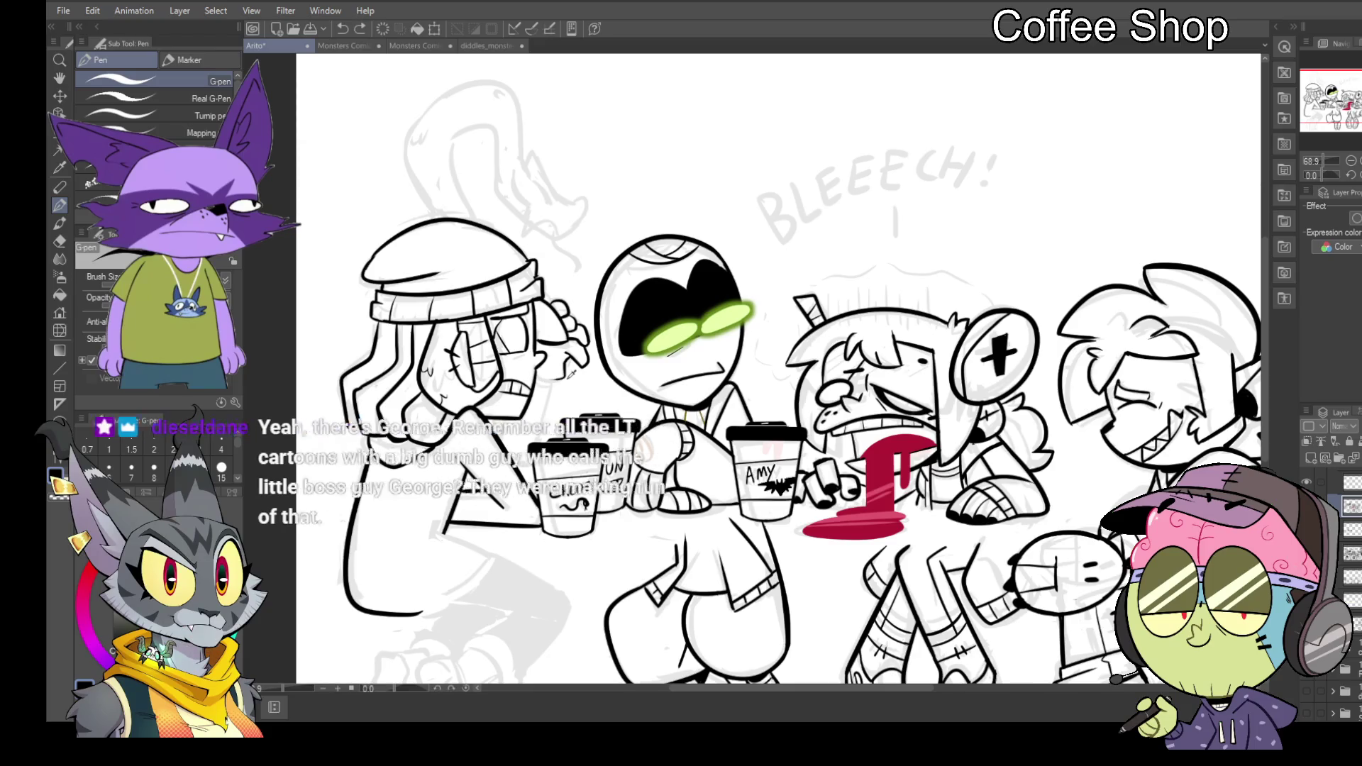
pyautogui.hotkey('ctrl', 'z')
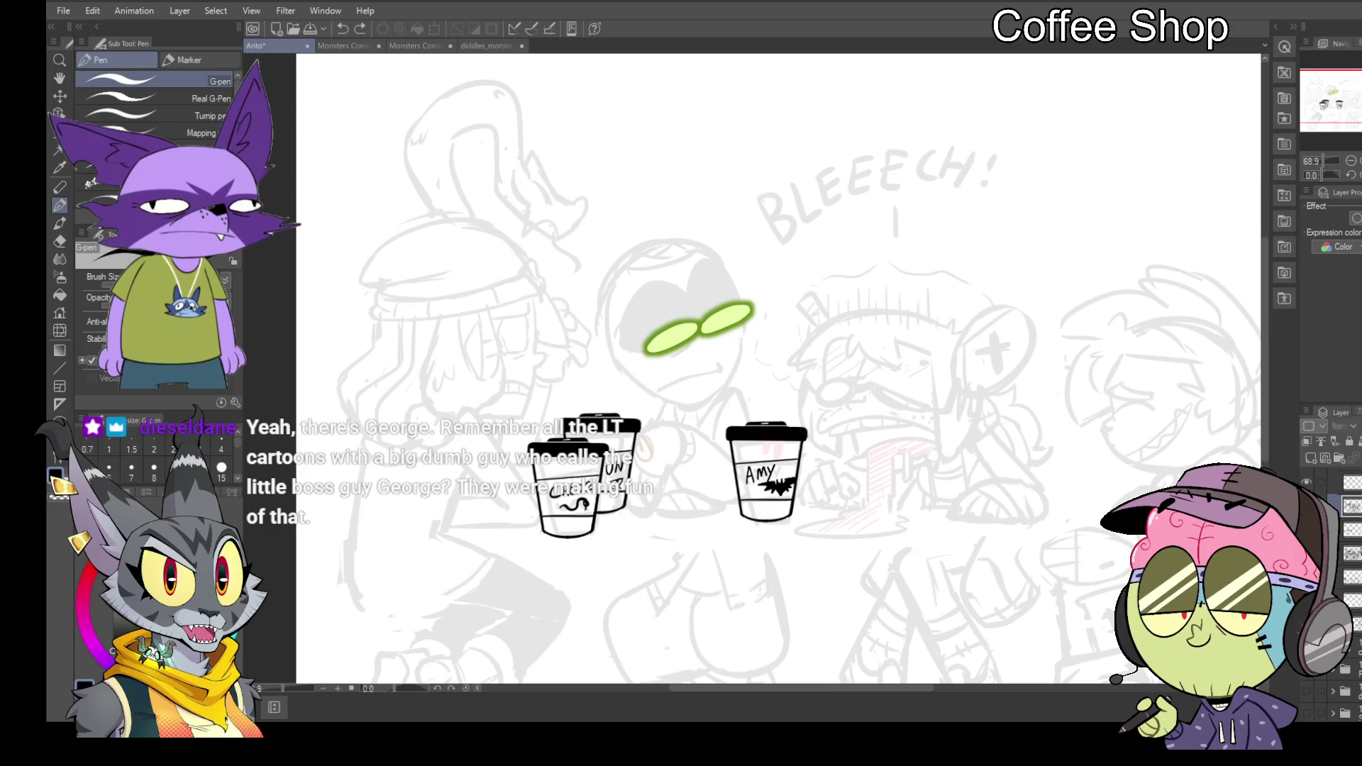
# - Try the hand outline beside the face and toggle the line-art layer to compare with the sketch
pyautogui.click(1306, 505)
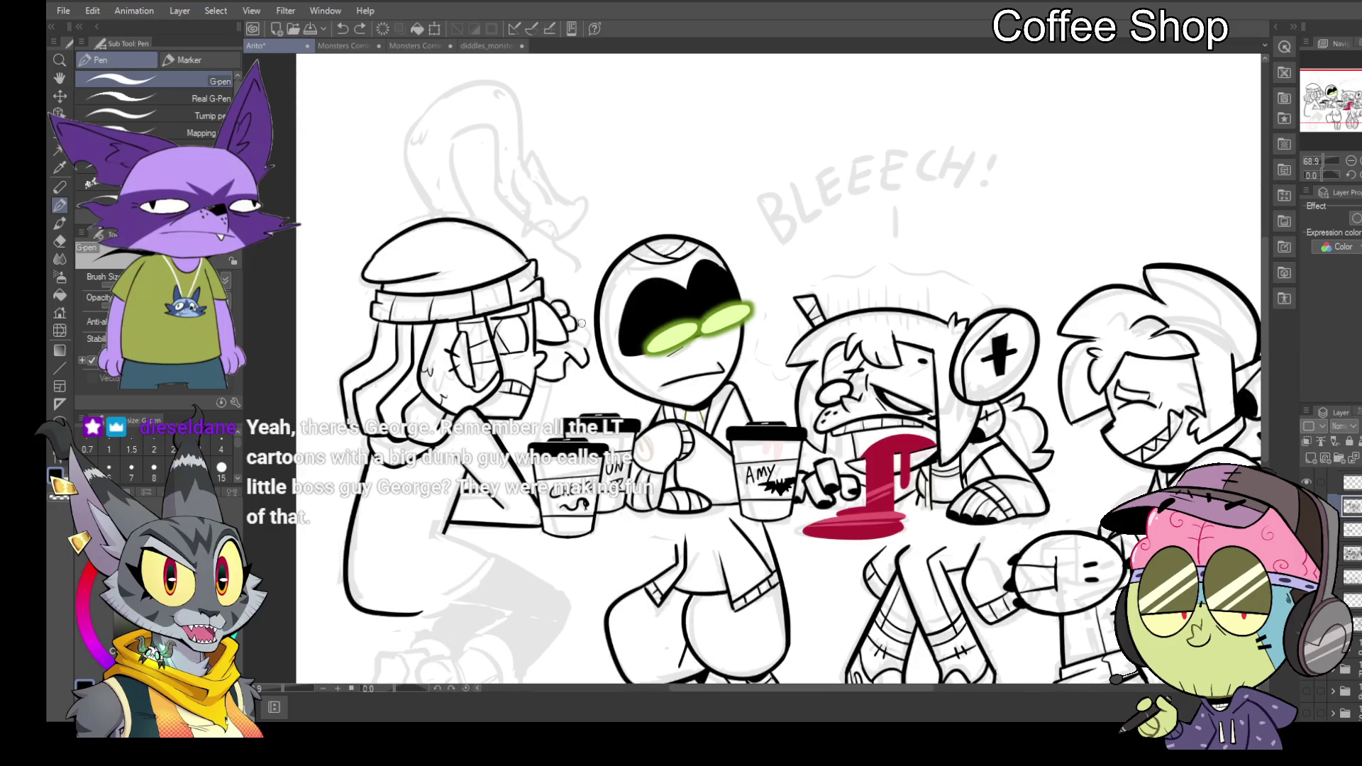
pyautogui.moveTo(571, 339); pyautogui.dragTo(589, 356)
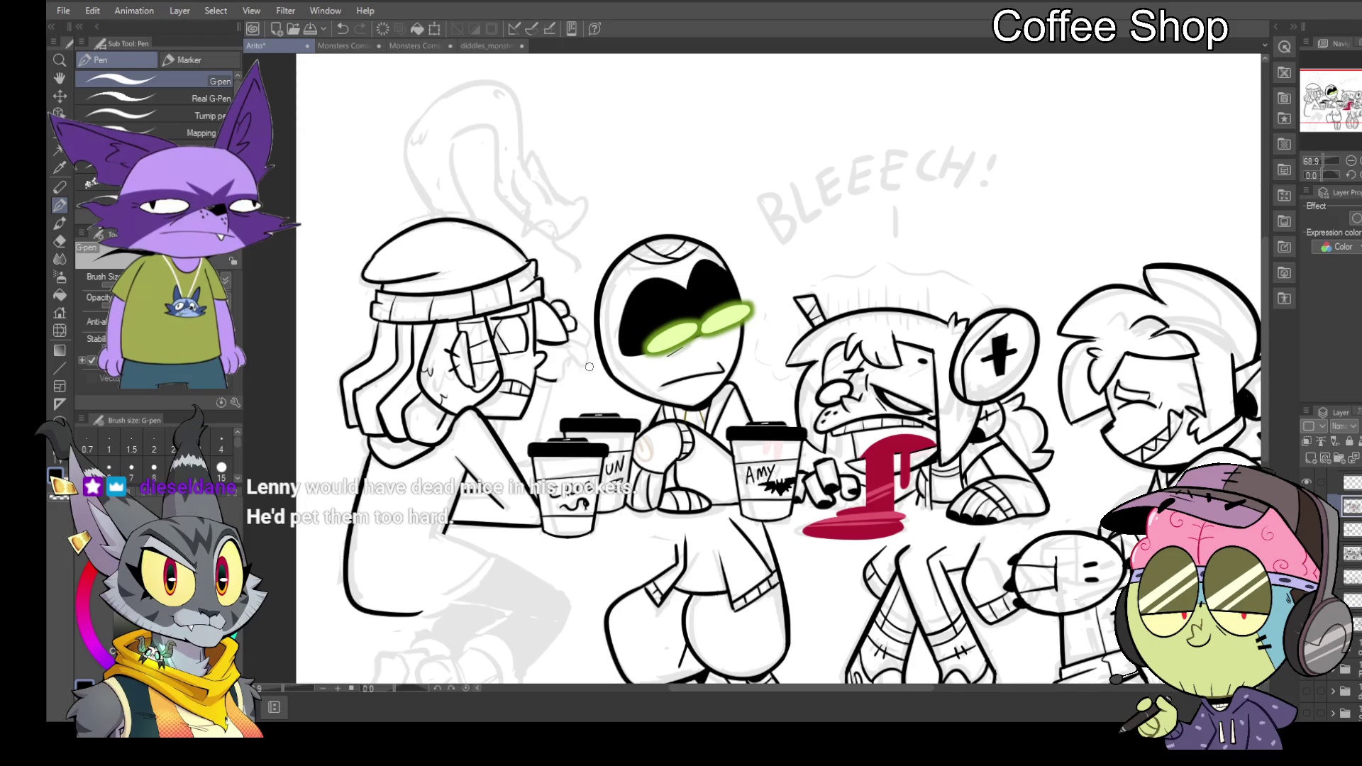
pyautogui.hotkey('ctrl', 'z')
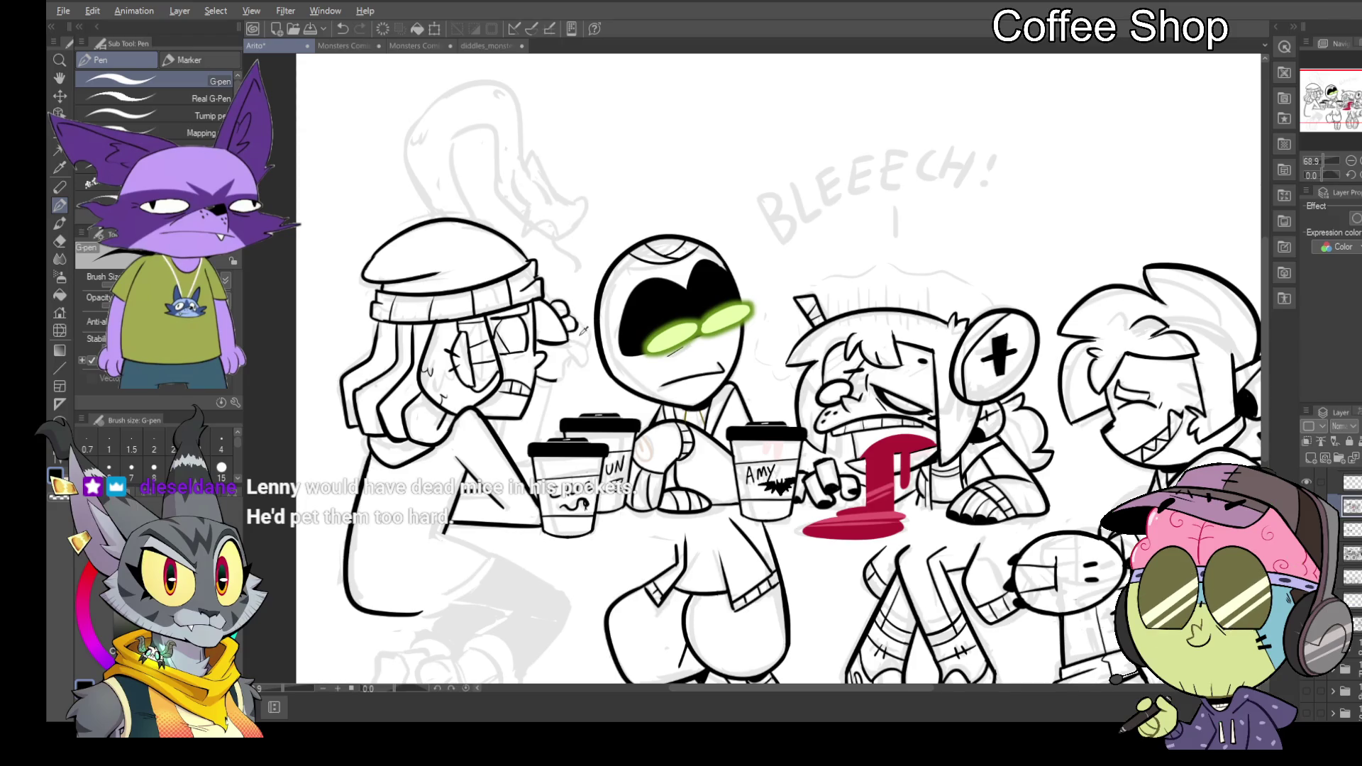
pyautogui.click(1306, 507)
pyautogui.click(1305, 506)
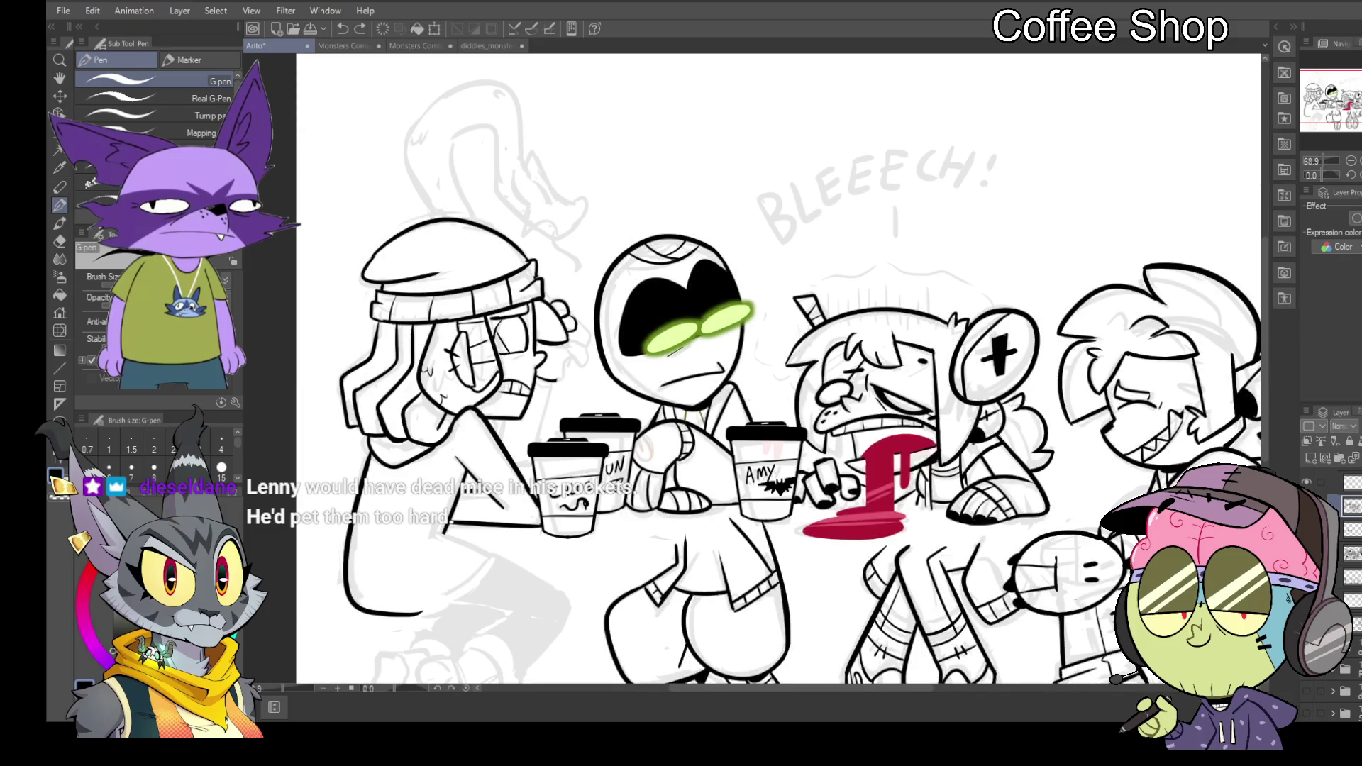
pyautogui.click(1306, 507)
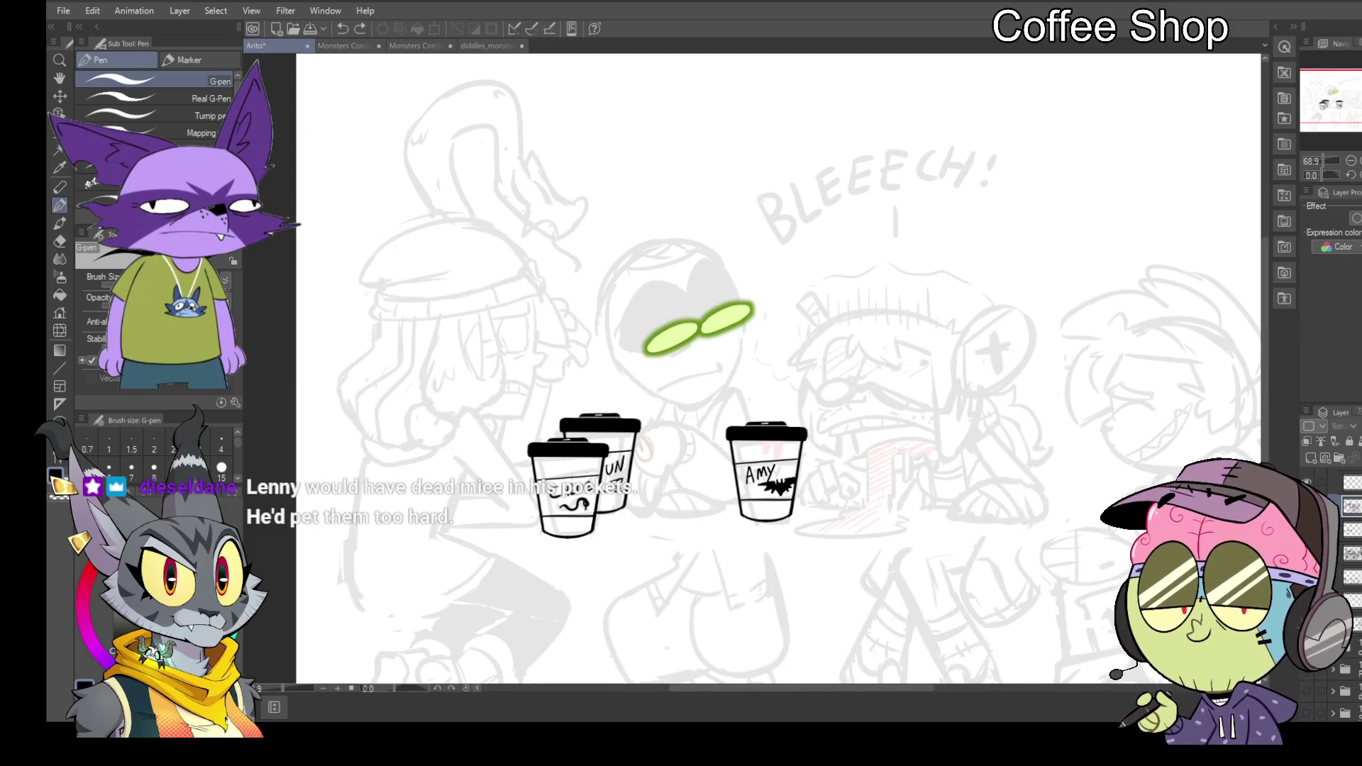
pyautogui.click(1305, 507)
# - Draw the fingers of the hand resting against the side of the head
pyautogui.moveTo(566, 293); pyautogui.dragTo(536, 294)
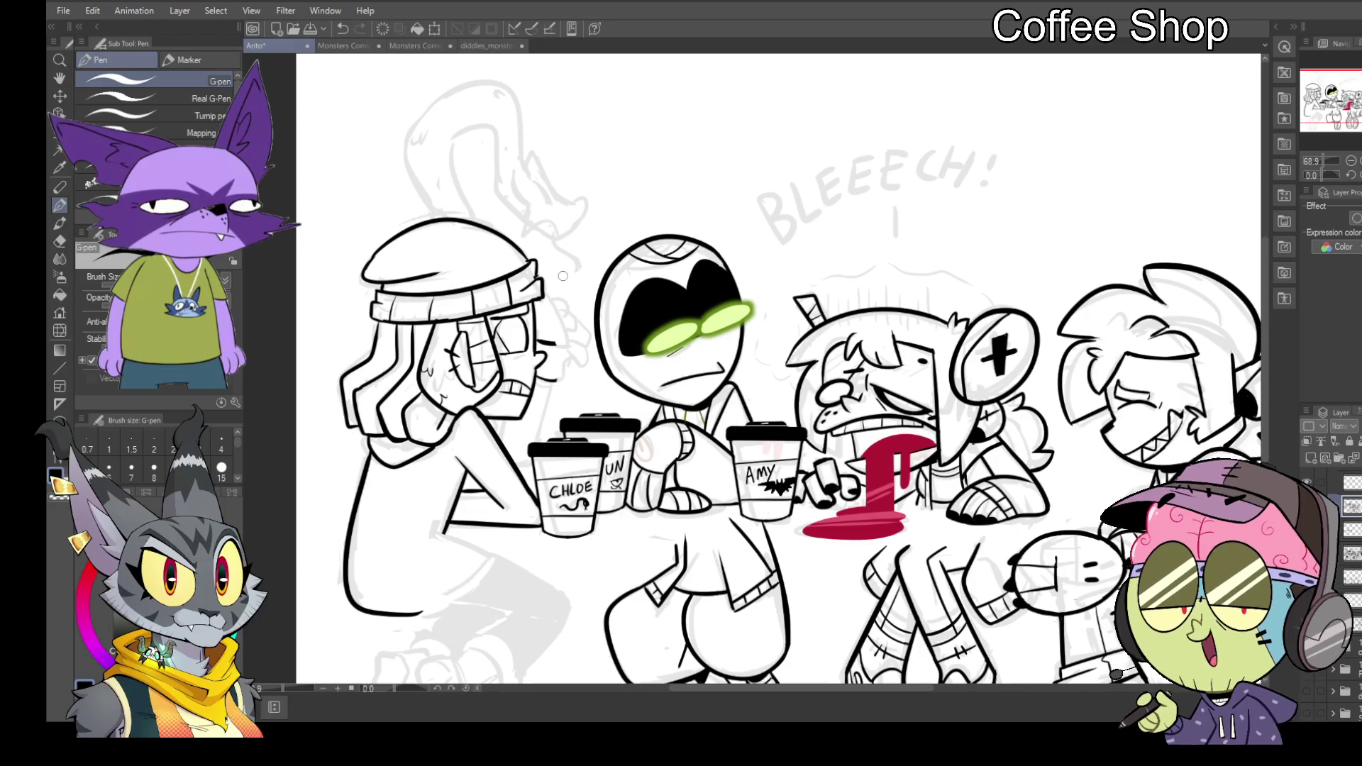
pyautogui.moveTo(565, 303)
pyautogui.mouseDown()
pyautogui.moveTo(552, 305)
pyautogui.moveTo(576, 317)
pyautogui.moveTo(586, 352)
pyautogui.moveTo(559, 377)
pyautogui.mouseUp()
pyautogui.hotkey('ctrl', 'z')
pyautogui.hotkey('ctrl', 'z')
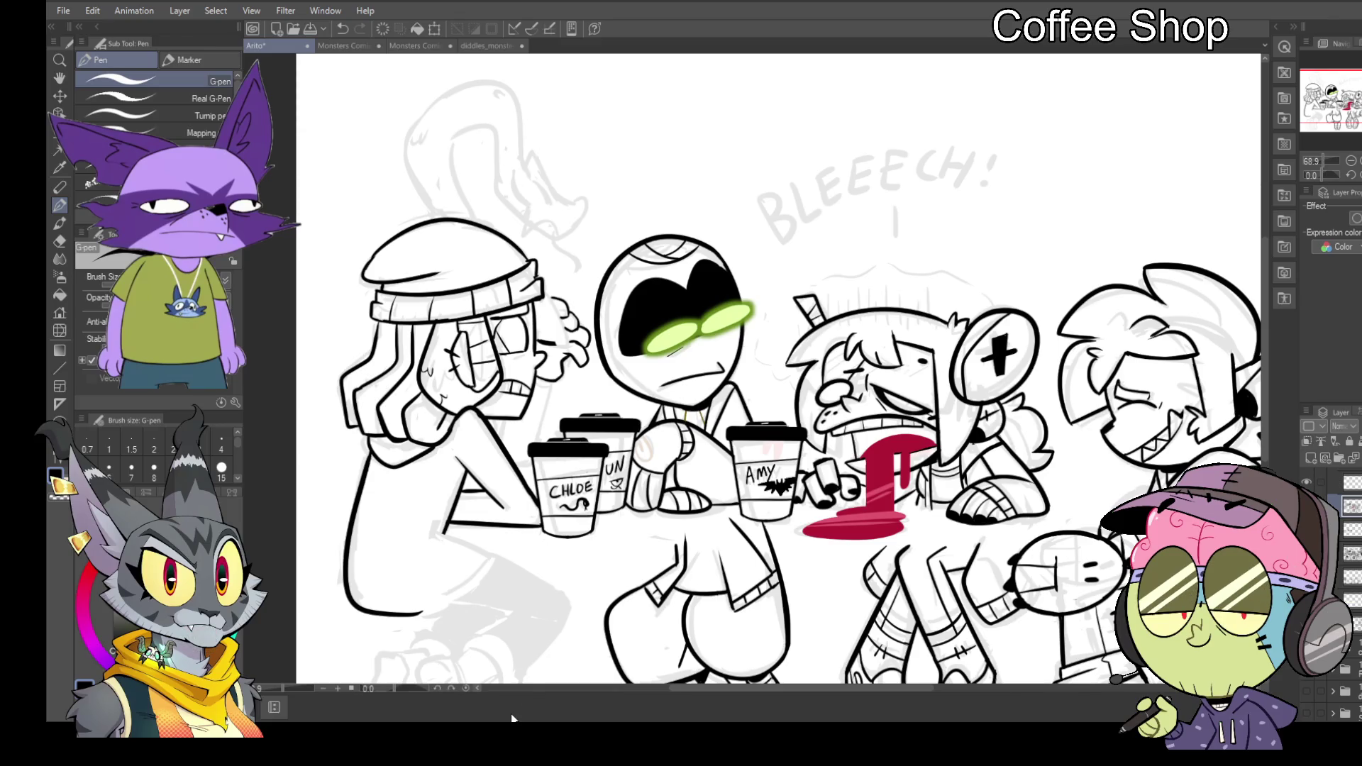
# - Mirror the canvas, centre the glasses and beanie characters, and place a small ink mark
pyautogui.press('h')
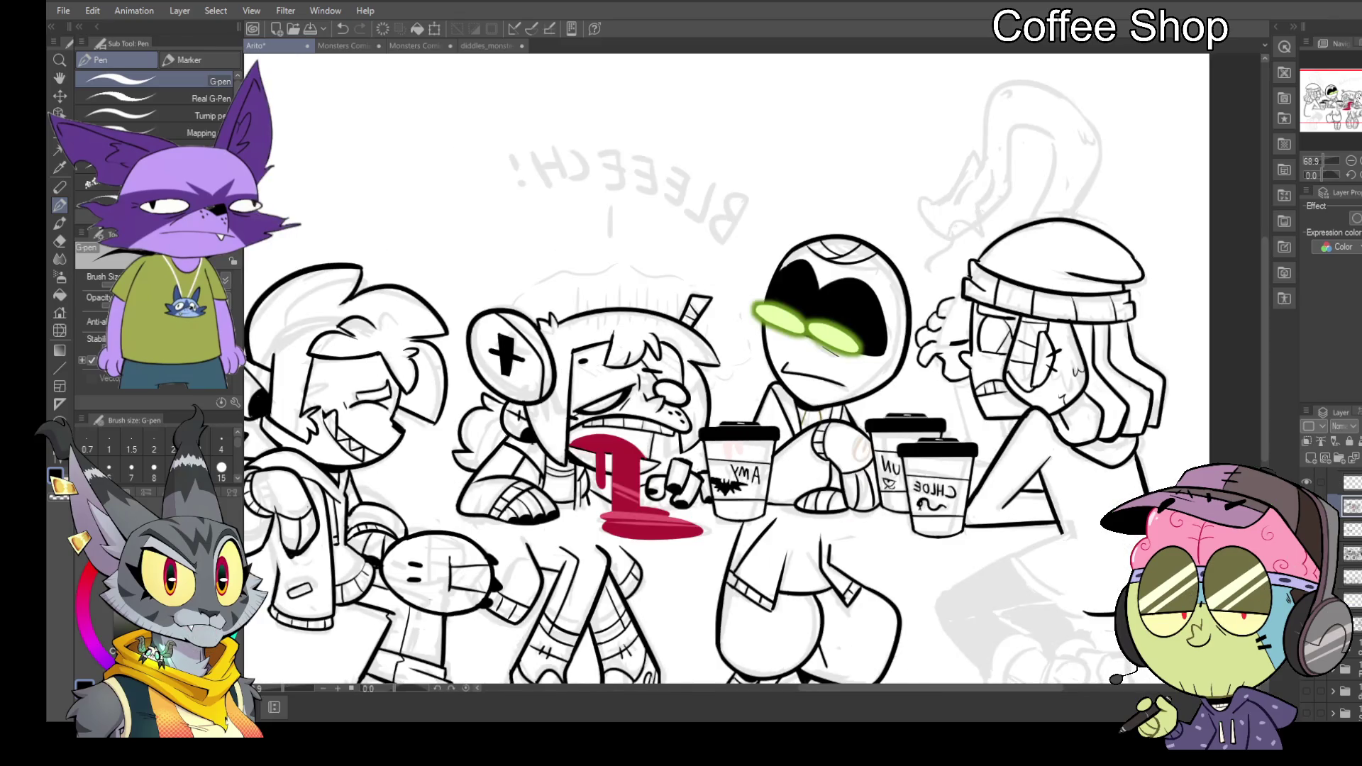
pyautogui.moveTo(964, 342); pyautogui.dragTo(655, 323)
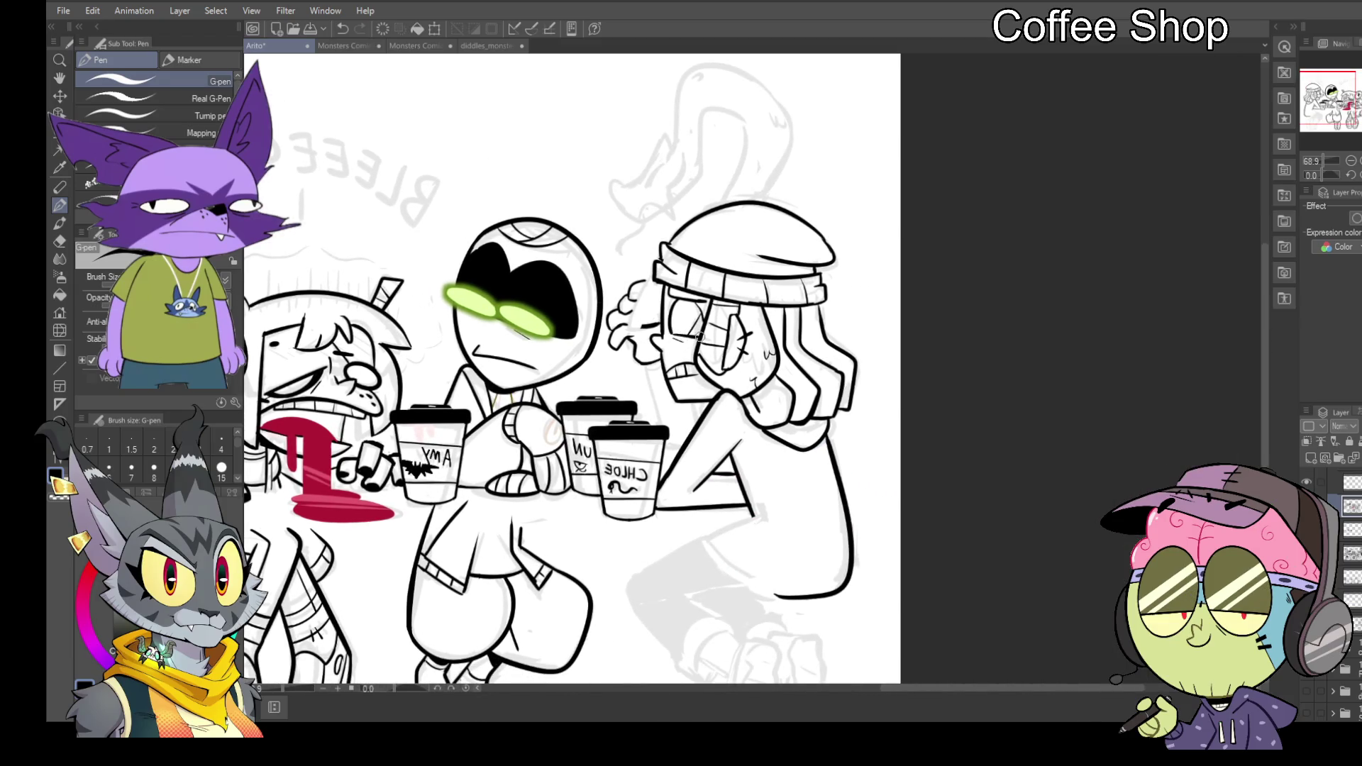
pyautogui.hotkey('ctrl', 'z')
pyautogui.click(622, 329)
# - Ink the stroke by the beanie character's ear and touch up the hand
pyautogui.moveTo(655, 279); pyautogui.dragTo(635, 327)
pyautogui.hotkey('ctrl', 'z')
pyautogui.moveTo(655, 280); pyautogui.dragTo(635, 327)
pyautogui.hotkey('ctrl', 'z')
pyautogui.moveTo(656, 280); pyautogui.dragTo(635, 328)
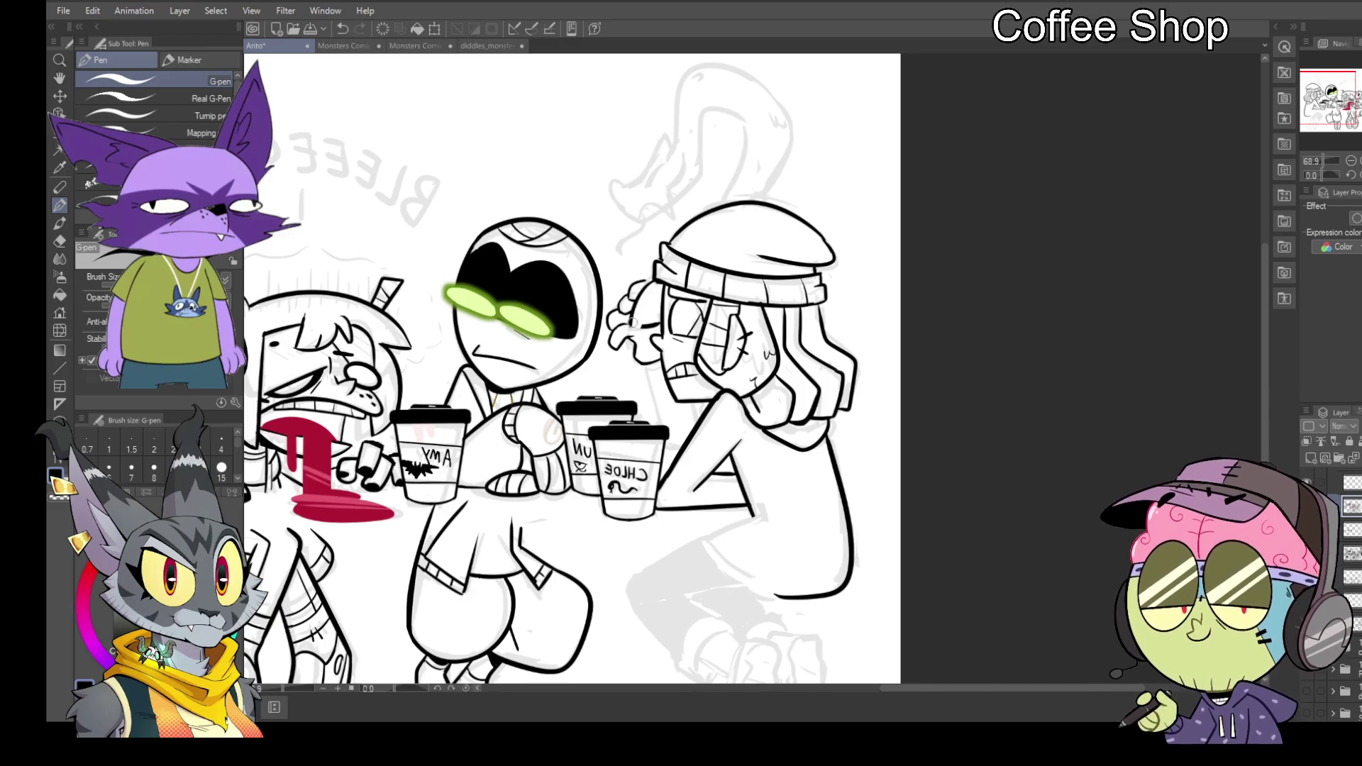
pyautogui.hotkey('ctrl', 'z')
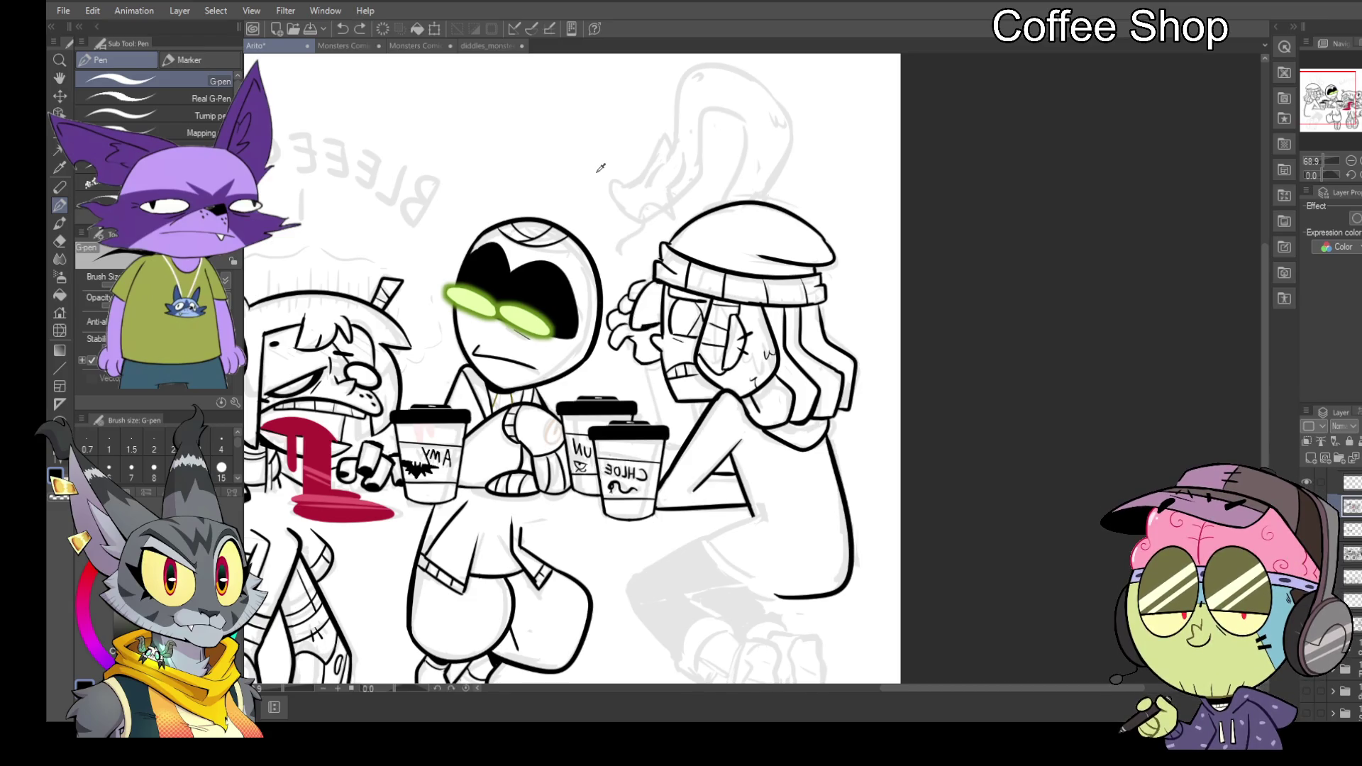
pyautogui.hotkey('ctrl', 'y')
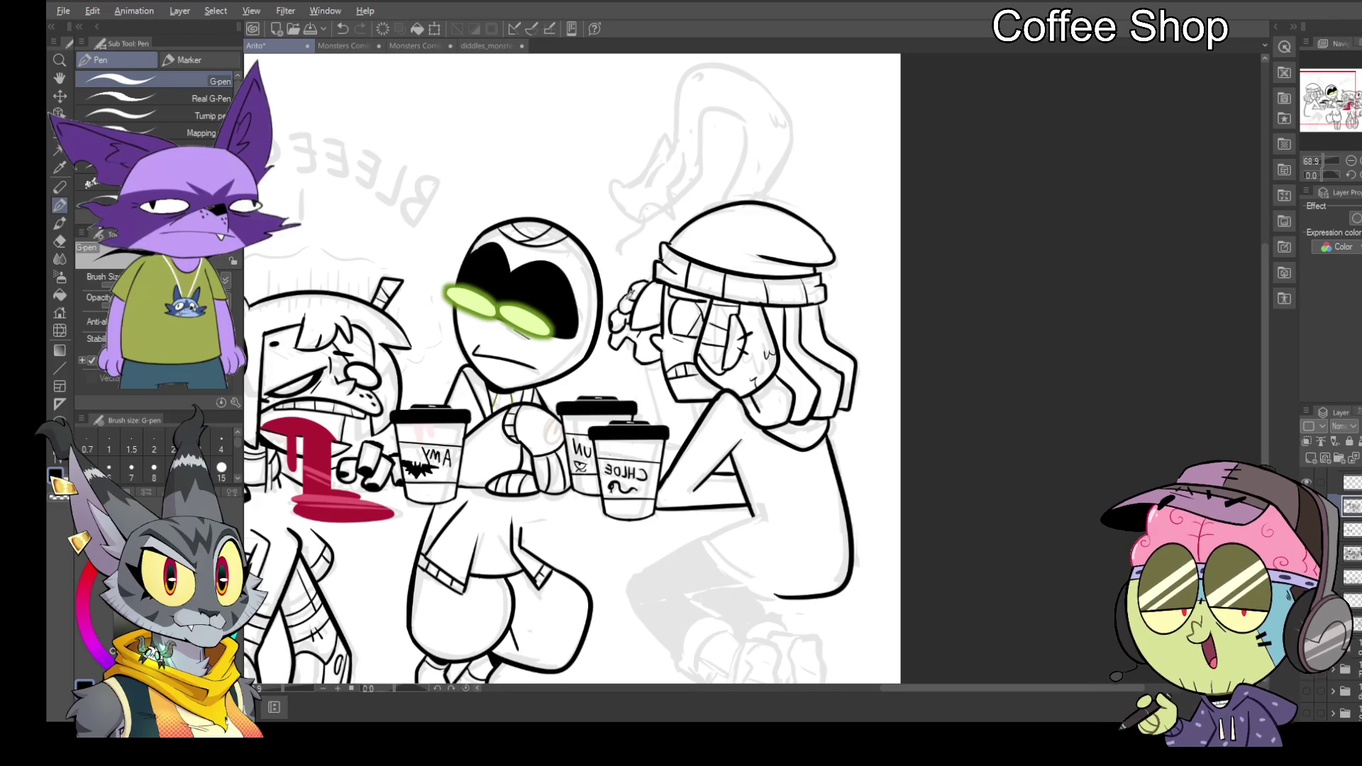
pyautogui.moveTo(621, 303); pyautogui.dragTo(618, 306)
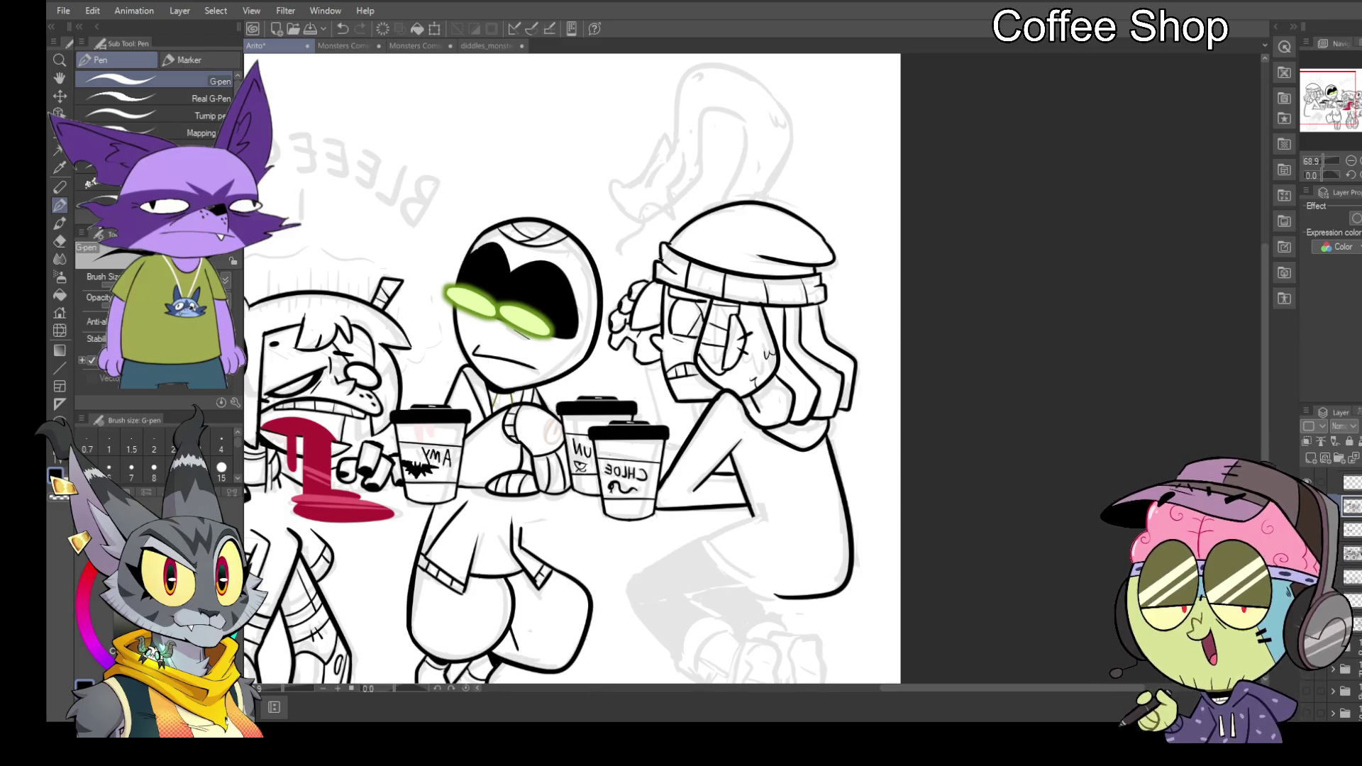
# - Unflip the canvas, remove the stray cheek stroke and ink a short hair-edge line
pyautogui.press('h')
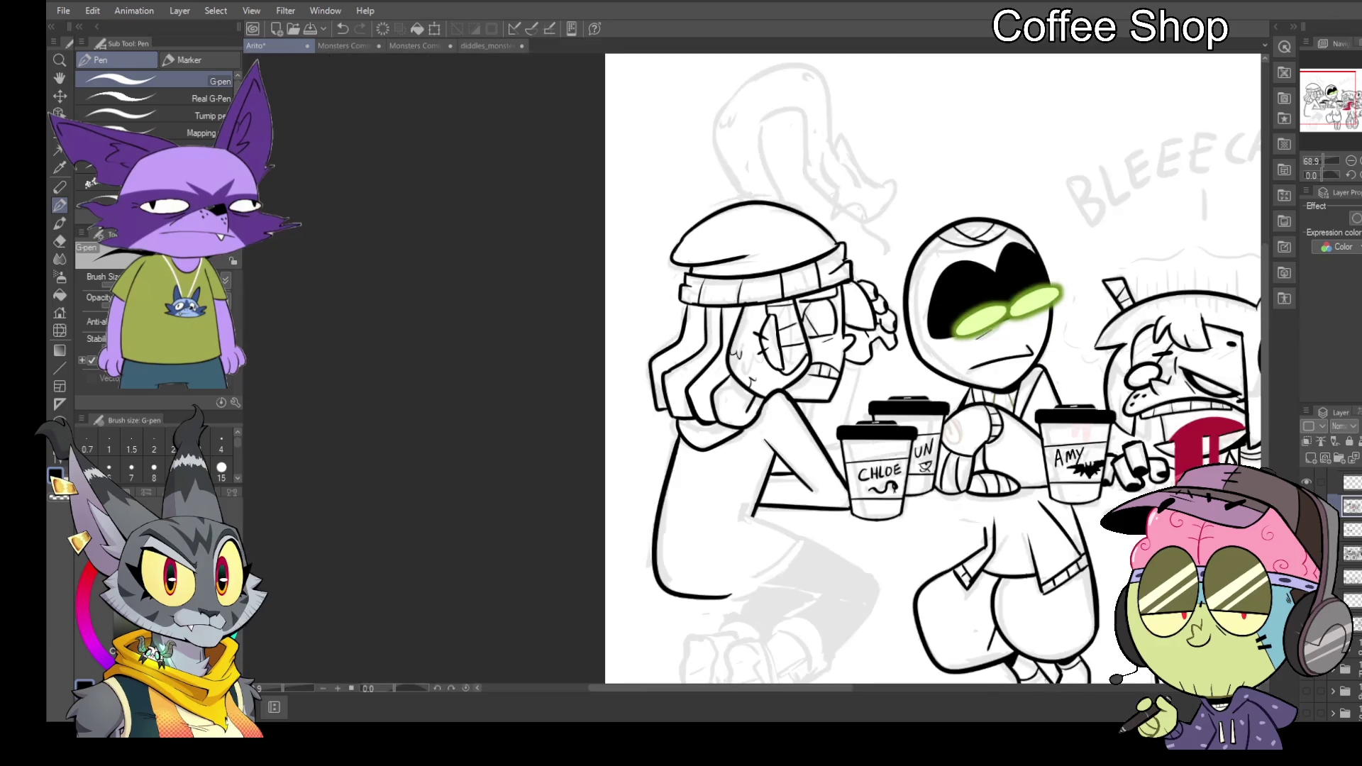
pyautogui.hscroll(-5, 752, 369)
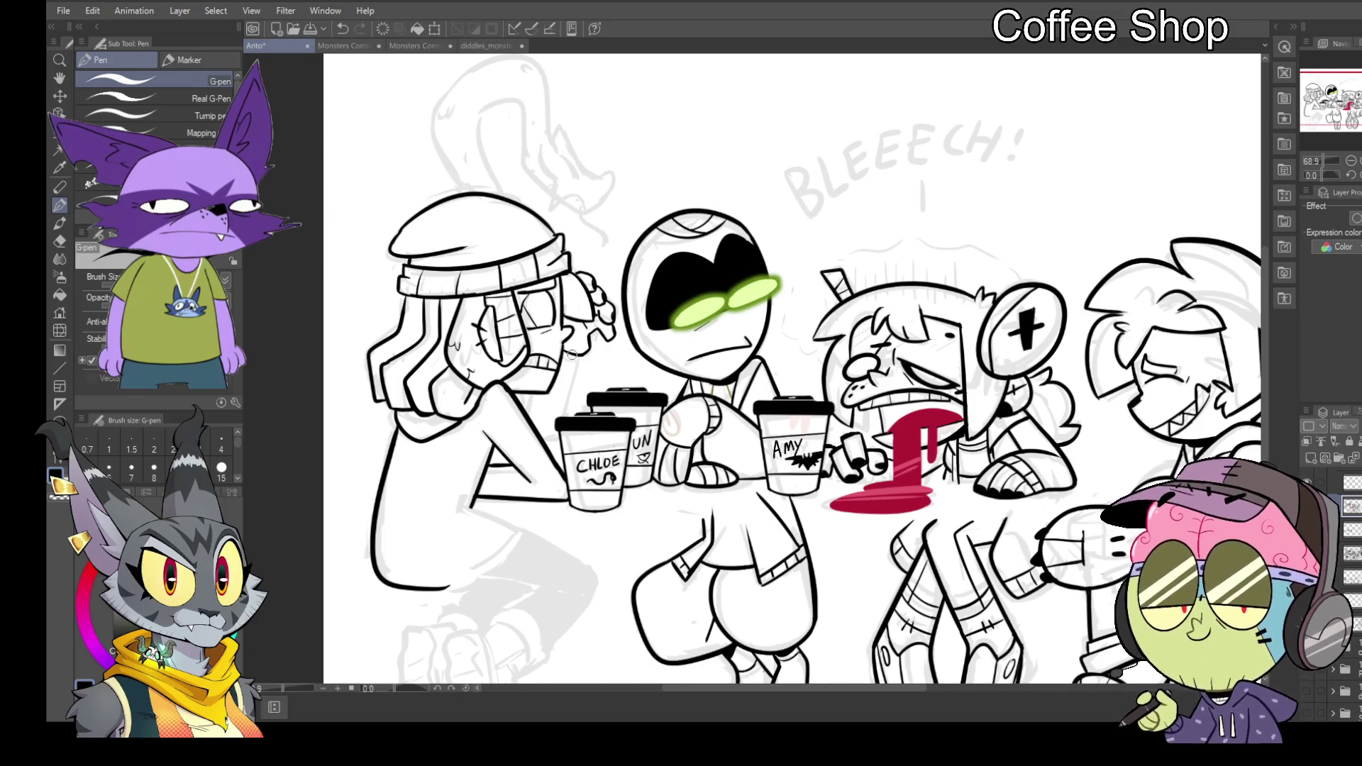
pyautogui.hotkey('ctrl', 'z')
pyautogui.moveTo(565, 383); pyautogui.dragTo(563, 408)
pyautogui.hotkey('ctrl', 'z')
pyautogui.moveTo(565, 358); pyautogui.dragTo(562, 413)
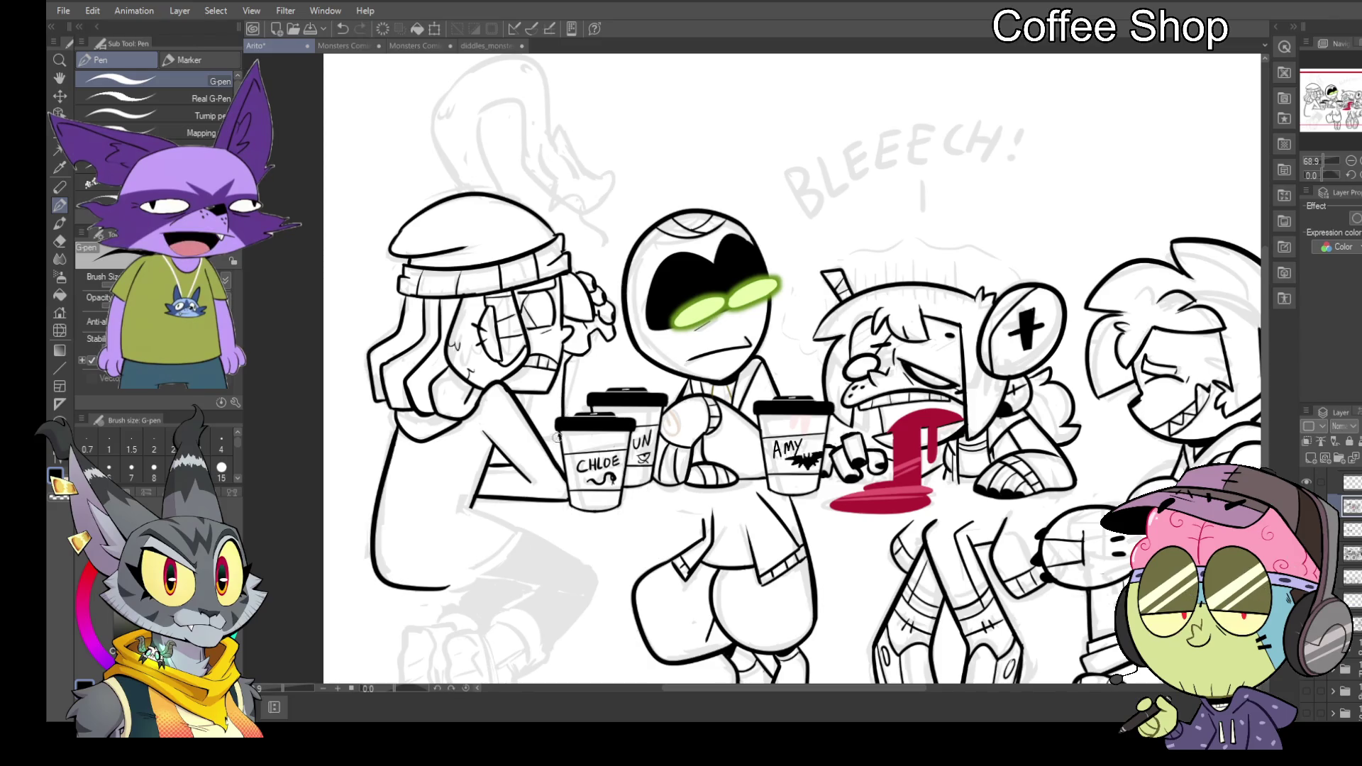
# - Add more short hair-edge strokes and ink the beanie girl's collar line
pyautogui.moveTo(534, 391); pyautogui.dragTo(532, 424)
pyautogui.hotkey('ctrl', 'z')
pyautogui.hotkey('ctrl', 'z')
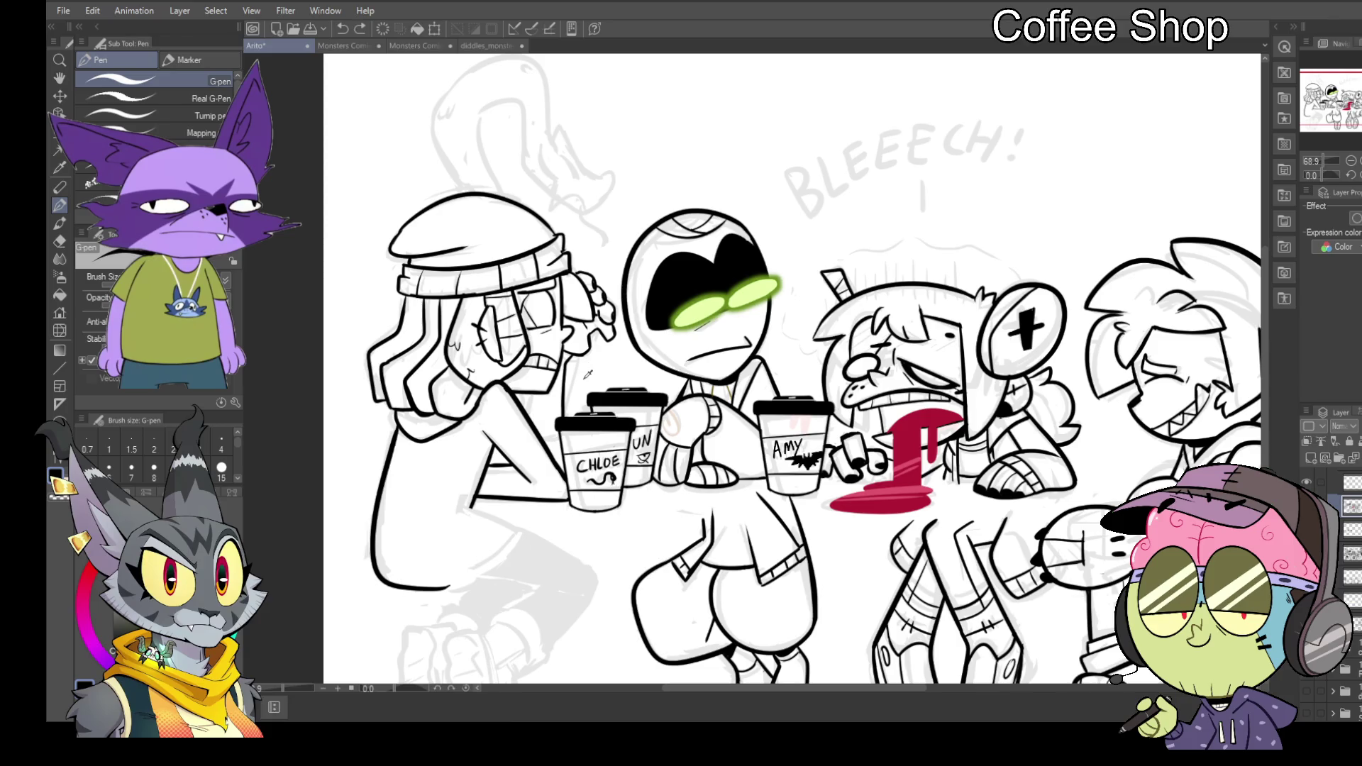
pyautogui.moveTo(564, 392); pyautogui.dragTo(540, 428)
pyautogui.hotkey('ctrl', 'z')
pyautogui.moveTo(521, 398); pyautogui.dragTo(537, 403)
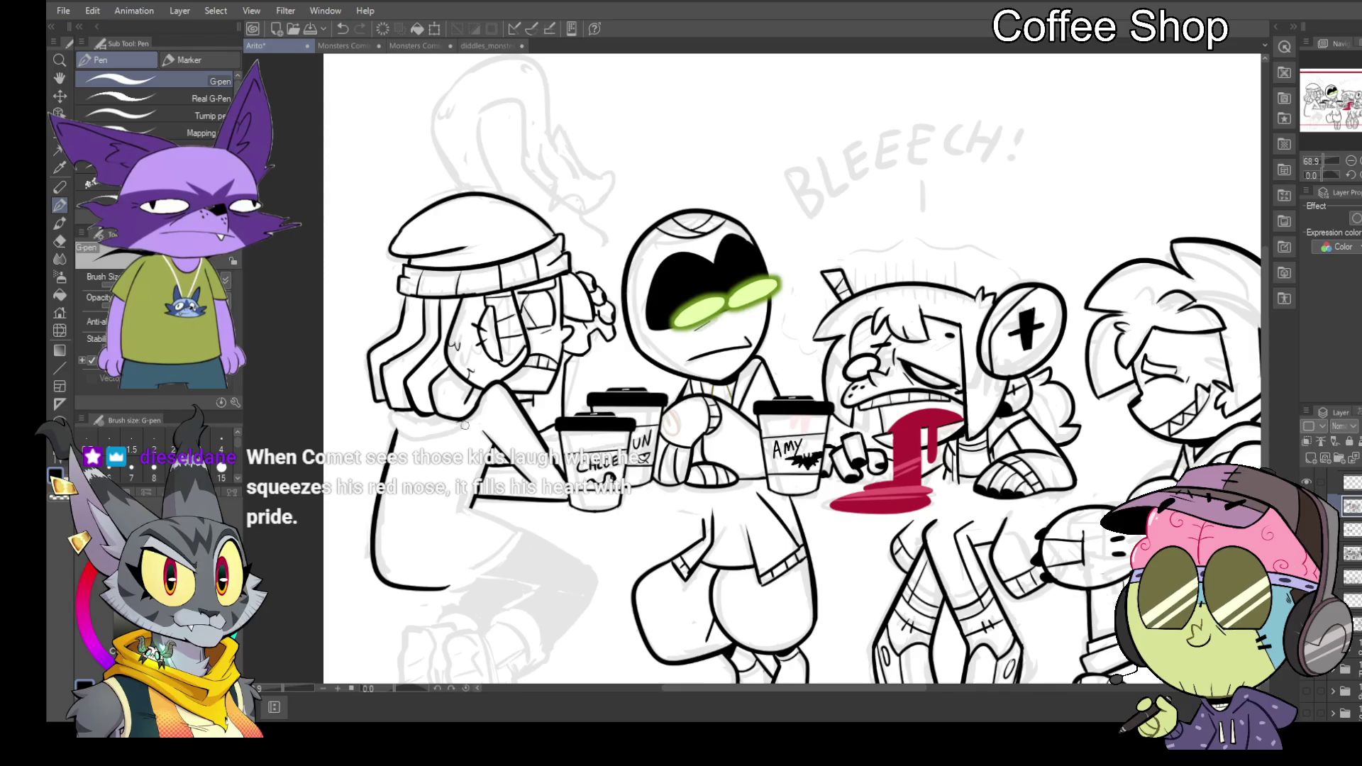
pyautogui.moveTo(383, 409)
pyautogui.mouseDown()
pyautogui.moveTo(469, 414)
pyautogui.moveTo(456, 433)
pyautogui.mouseUp()
# - Redraw the beanie girl's collar stroke and save the drawing
pyautogui.hotkey('ctrl', 'z')
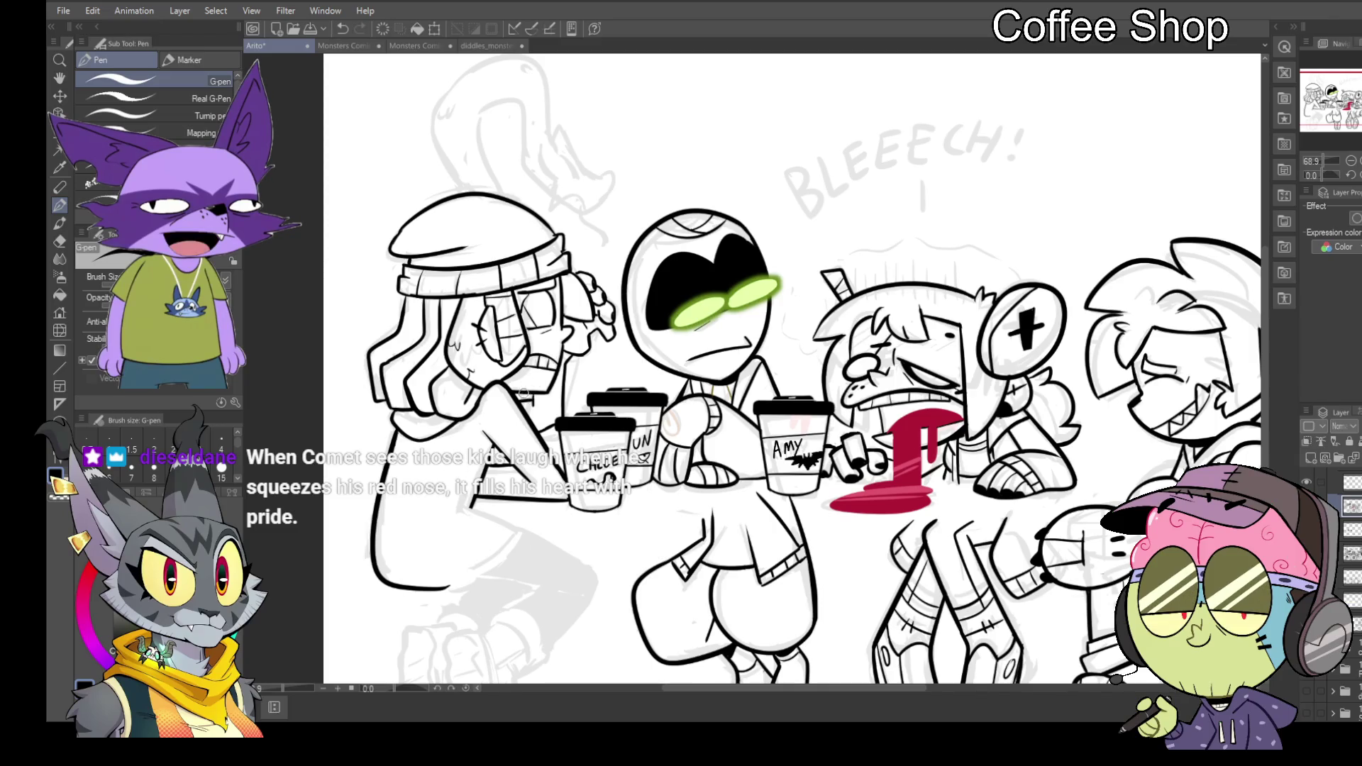
pyautogui.hotkey('ctrl', 'z')
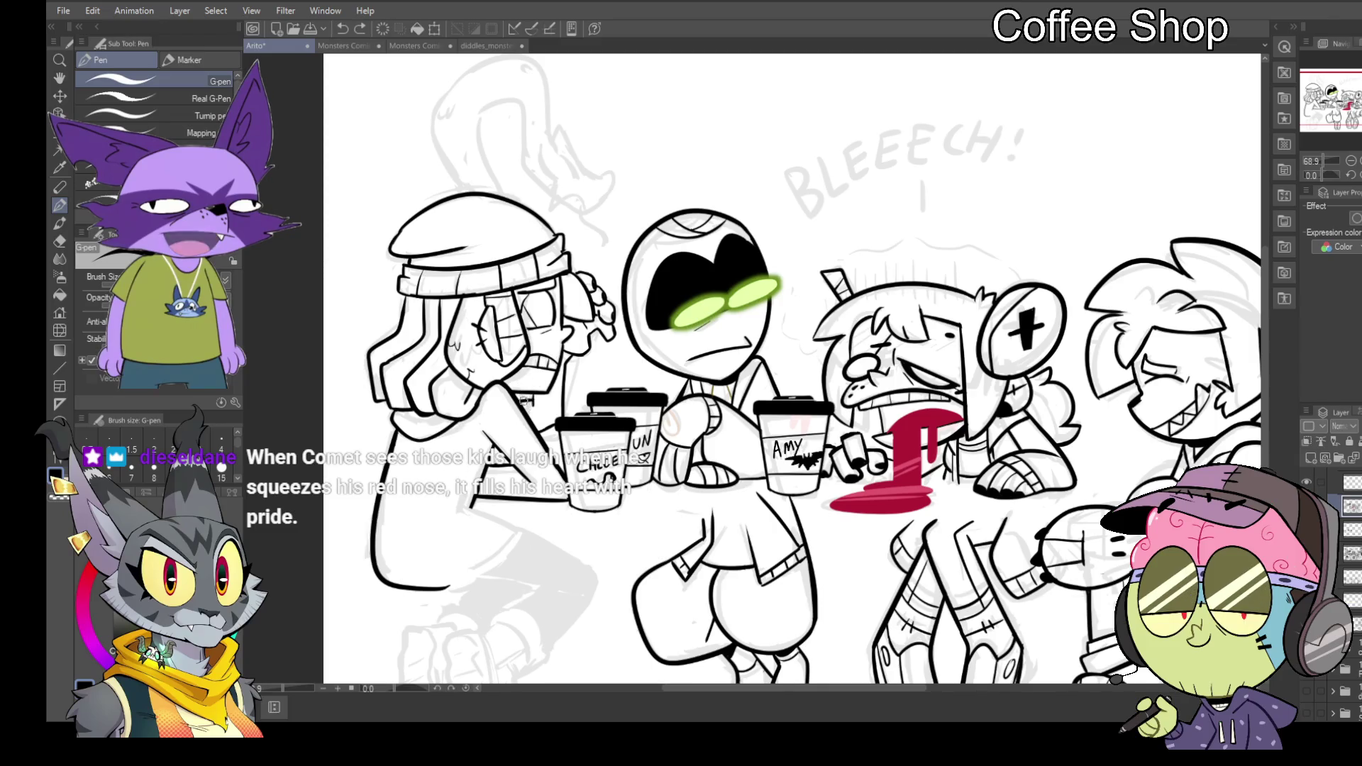
pyautogui.click(525, 399)
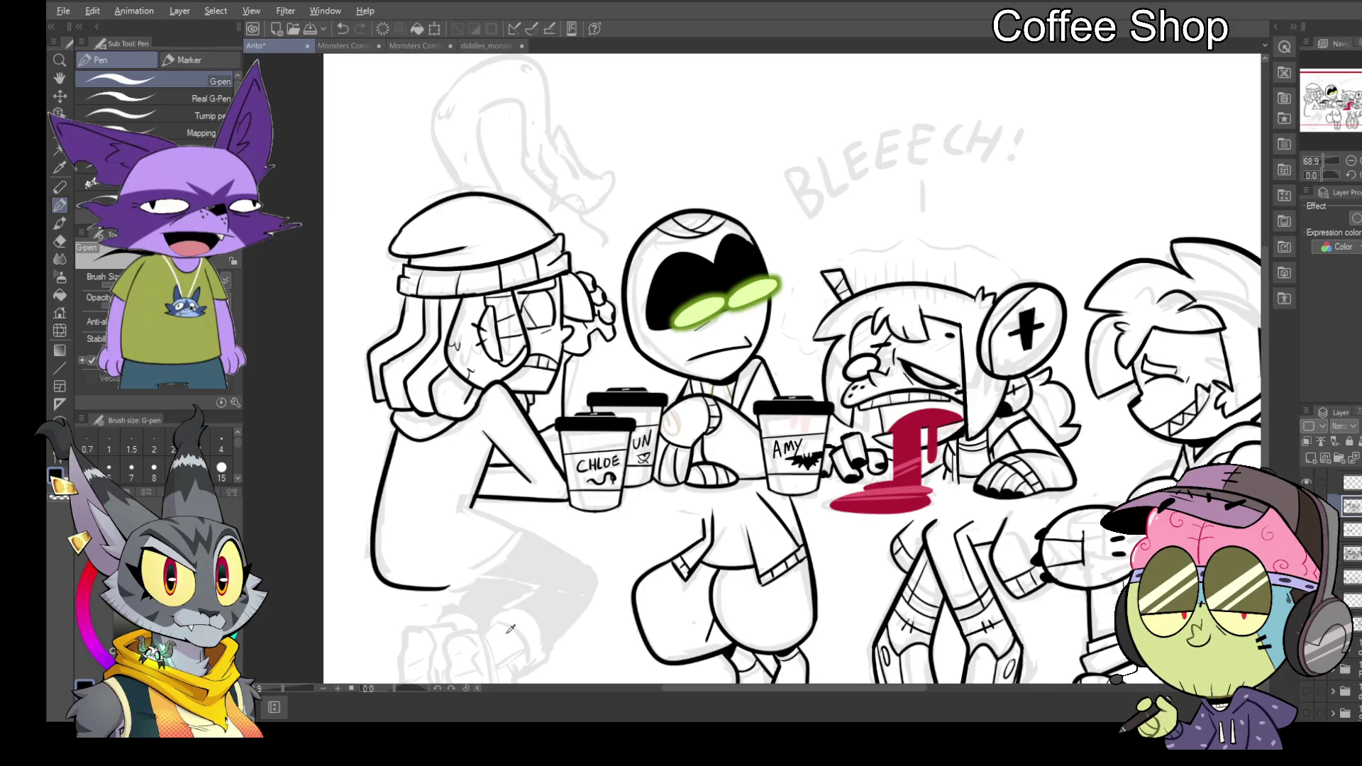
pyautogui.hotkey('ctrl', 's')
# - Undo and redo the recent face strokes, then zoom the Navigator out to 50%
pyautogui.hotkey('ctrl', 'z')
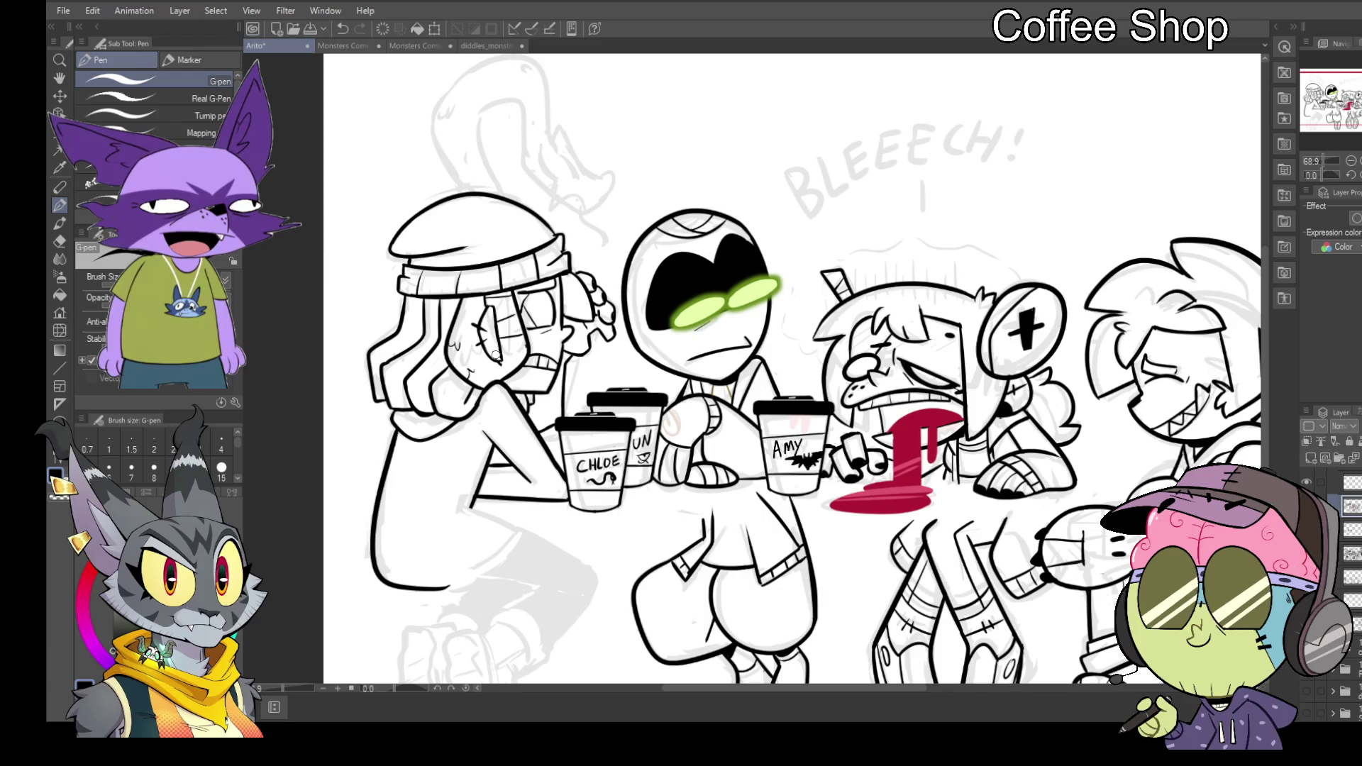
pyautogui.hotkey('ctrl', 'z')
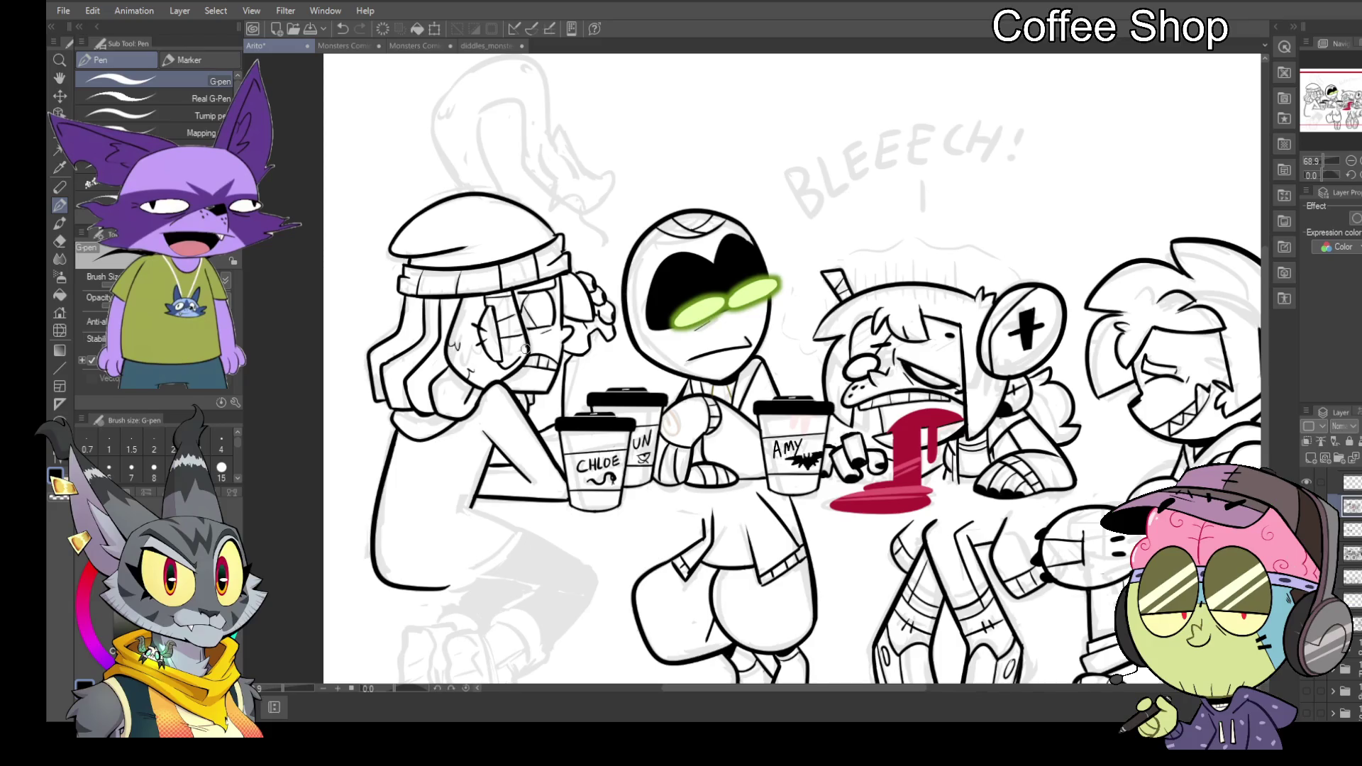
pyautogui.hotkey('ctrl', 'z')
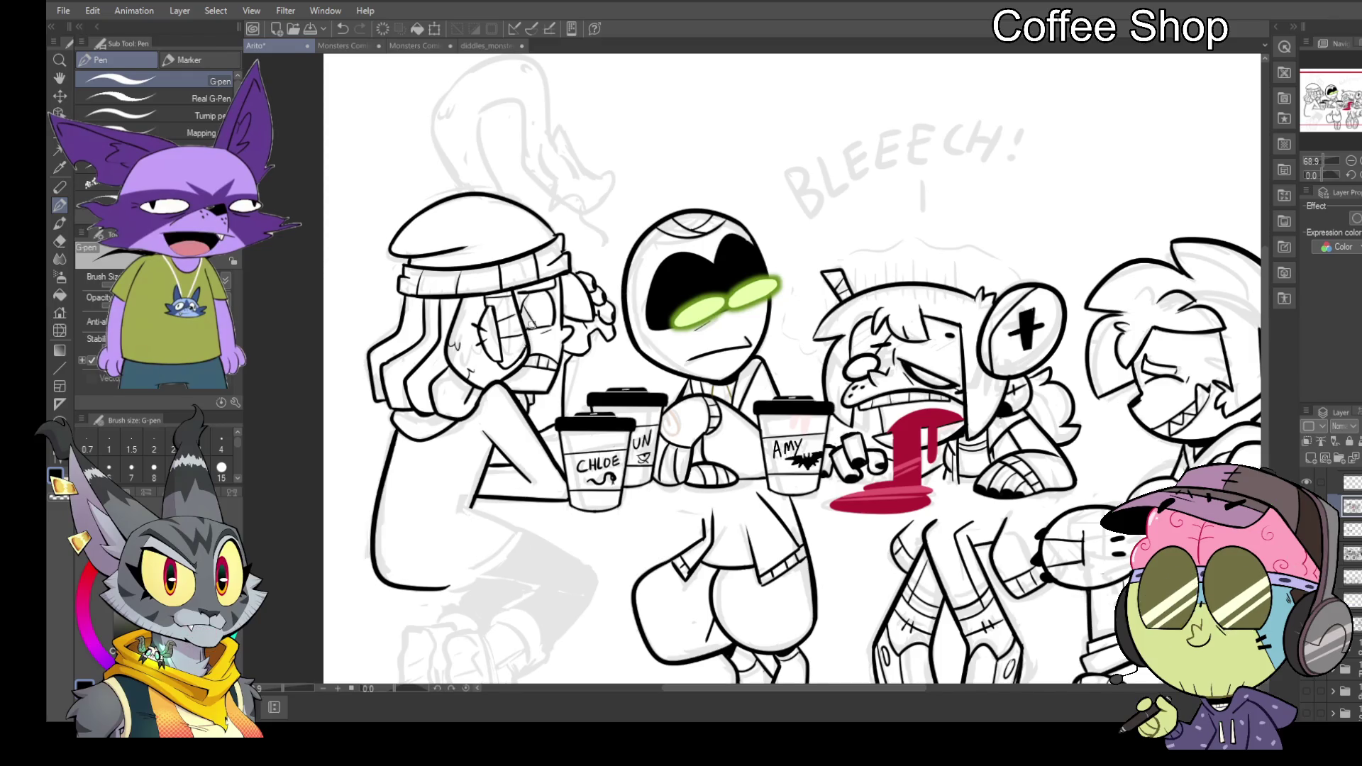
pyautogui.hotkey('ctrl', 'y')
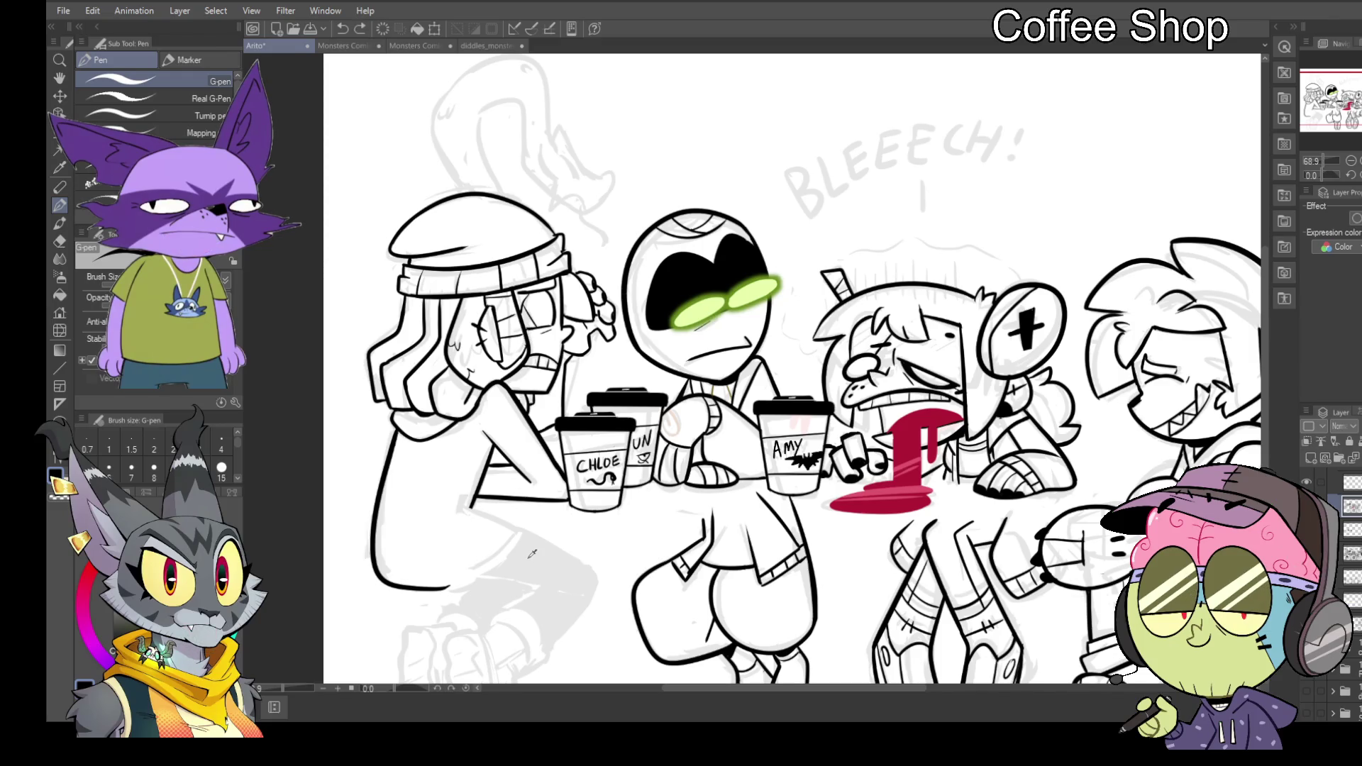
pyautogui.hotkey('ctrl', 'y')
pyautogui.hotkey('ctrl', 'z')
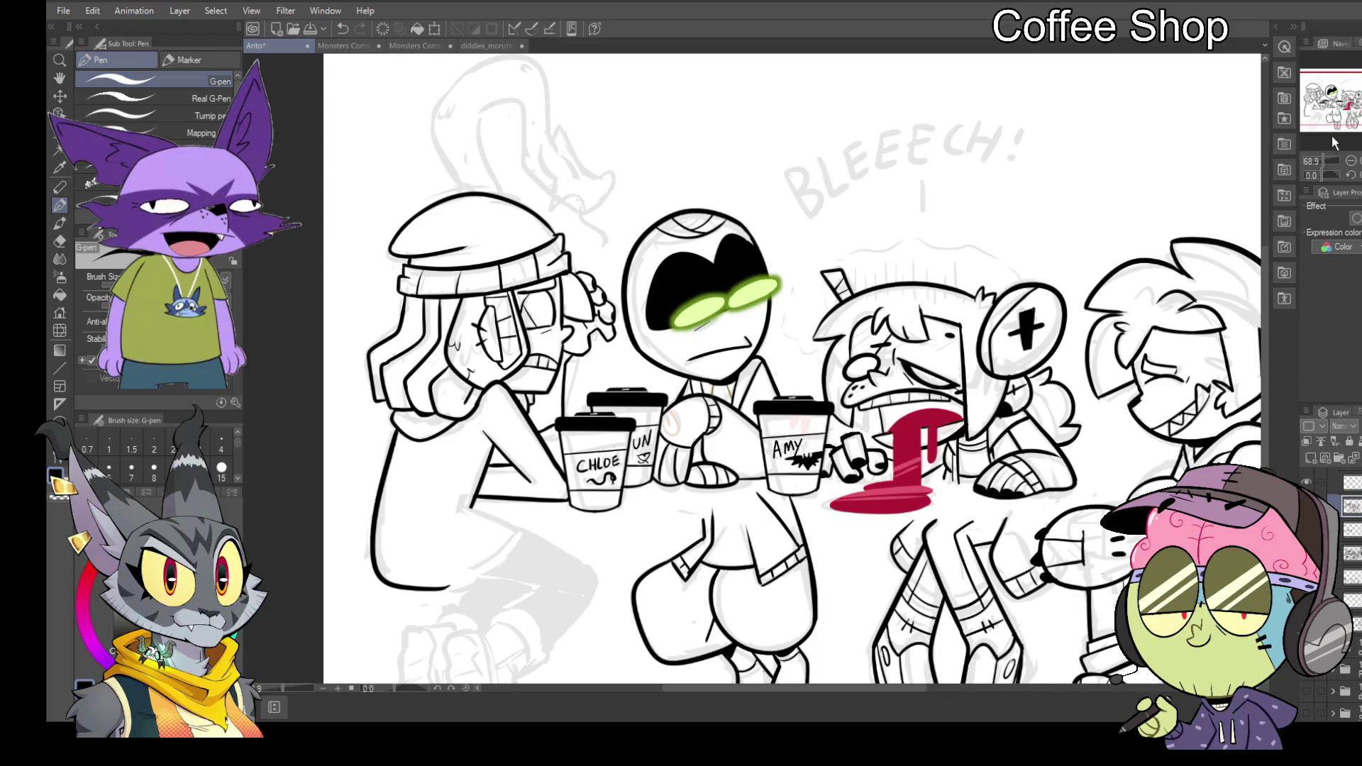
pyautogui.click(1322, 159)
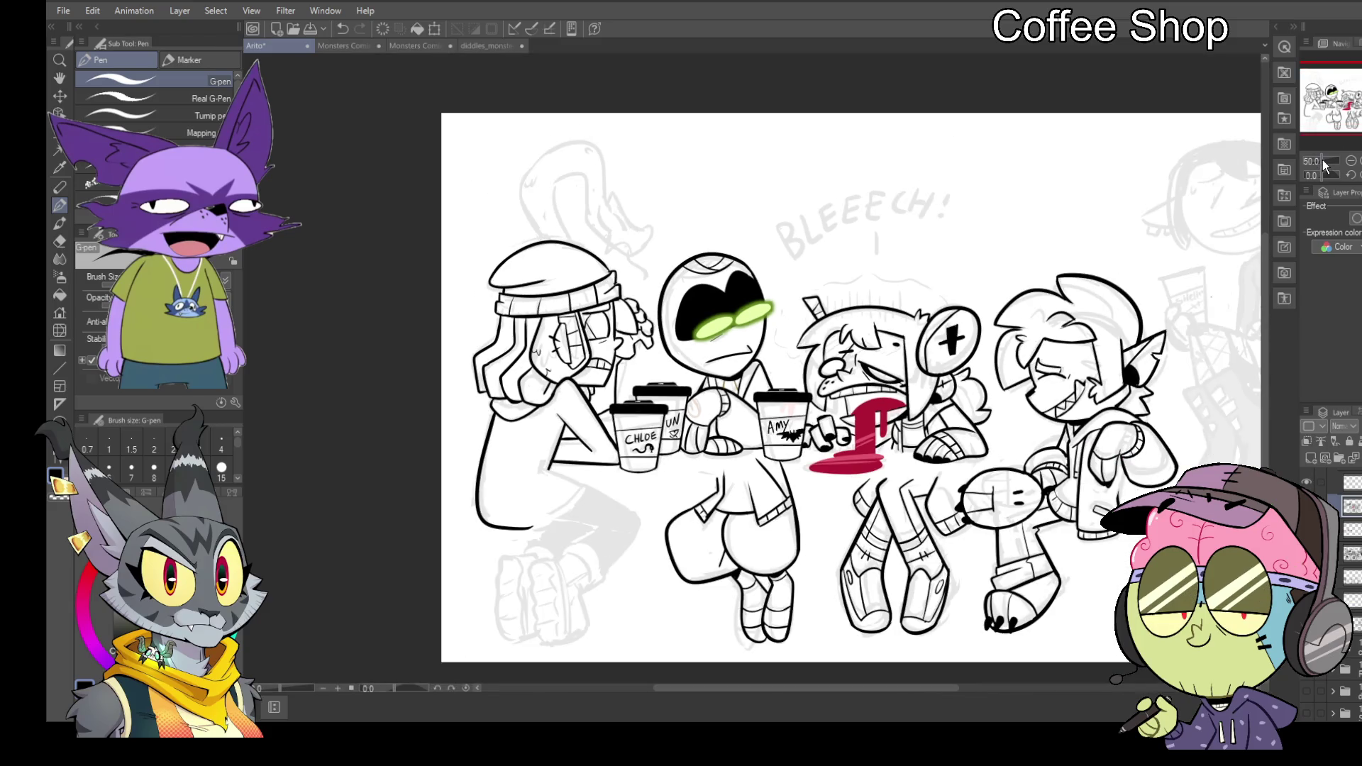
# - On the mirrored canvas, ink the beanie girl's outer thigh, underside and leg fold lines
pyautogui.press('h')
pyautogui.moveTo(1312, 124)
pyautogui.mouseDown()
pyautogui.moveTo(1334, 128)
pyautogui.moveTo(1322, 160)
pyautogui.mouseUp()
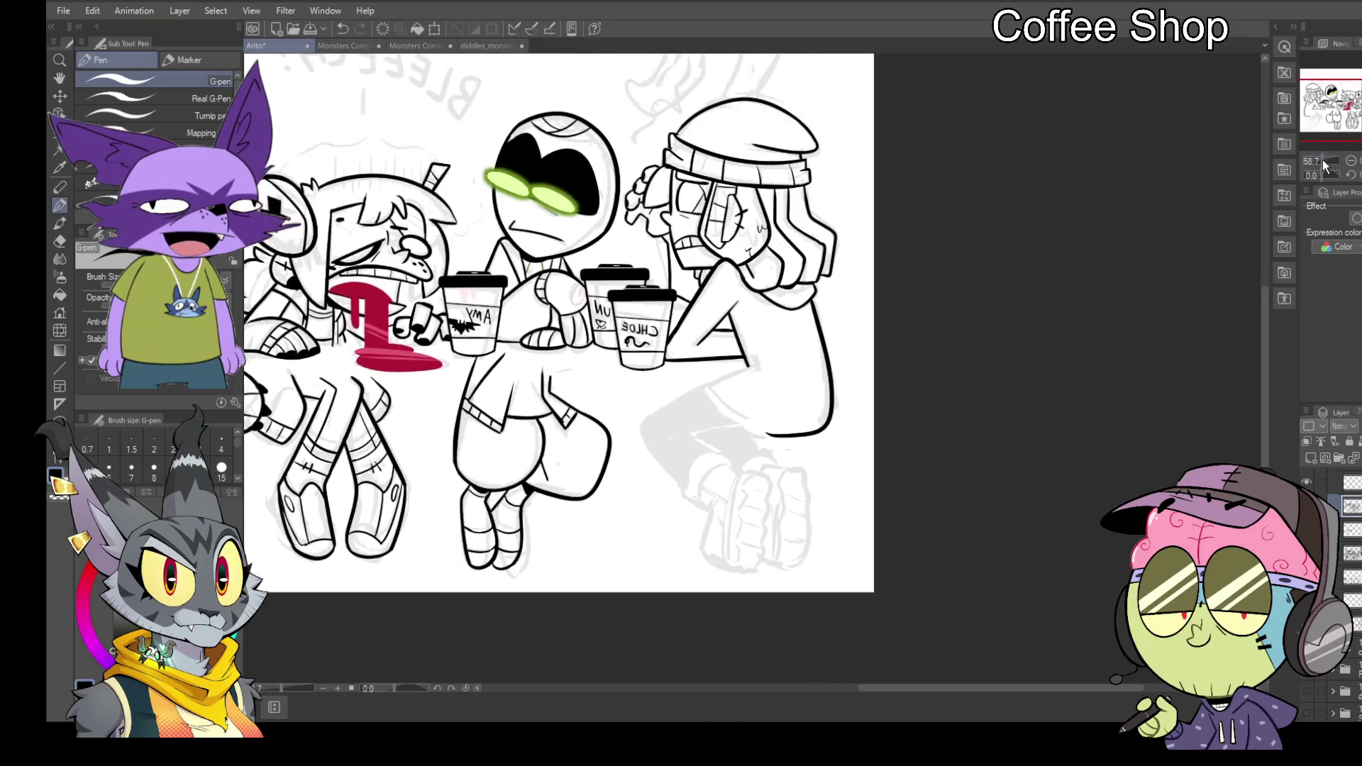
pyautogui.moveTo(730, 371)
pyautogui.mouseDown()
pyautogui.moveTo(625, 426)
pyautogui.moveTo(670, 504)
pyautogui.mouseUp()
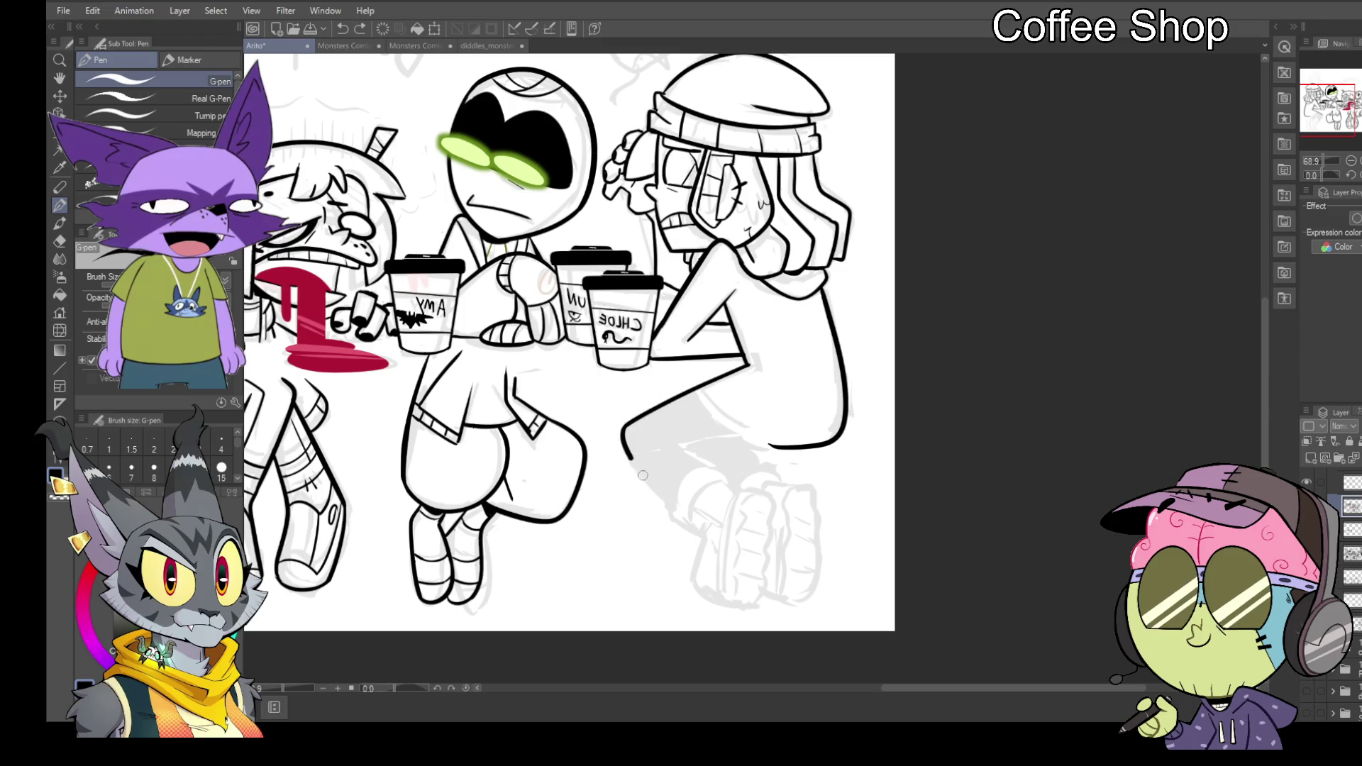
pyautogui.moveTo(678, 443); pyautogui.dragTo(773, 429)
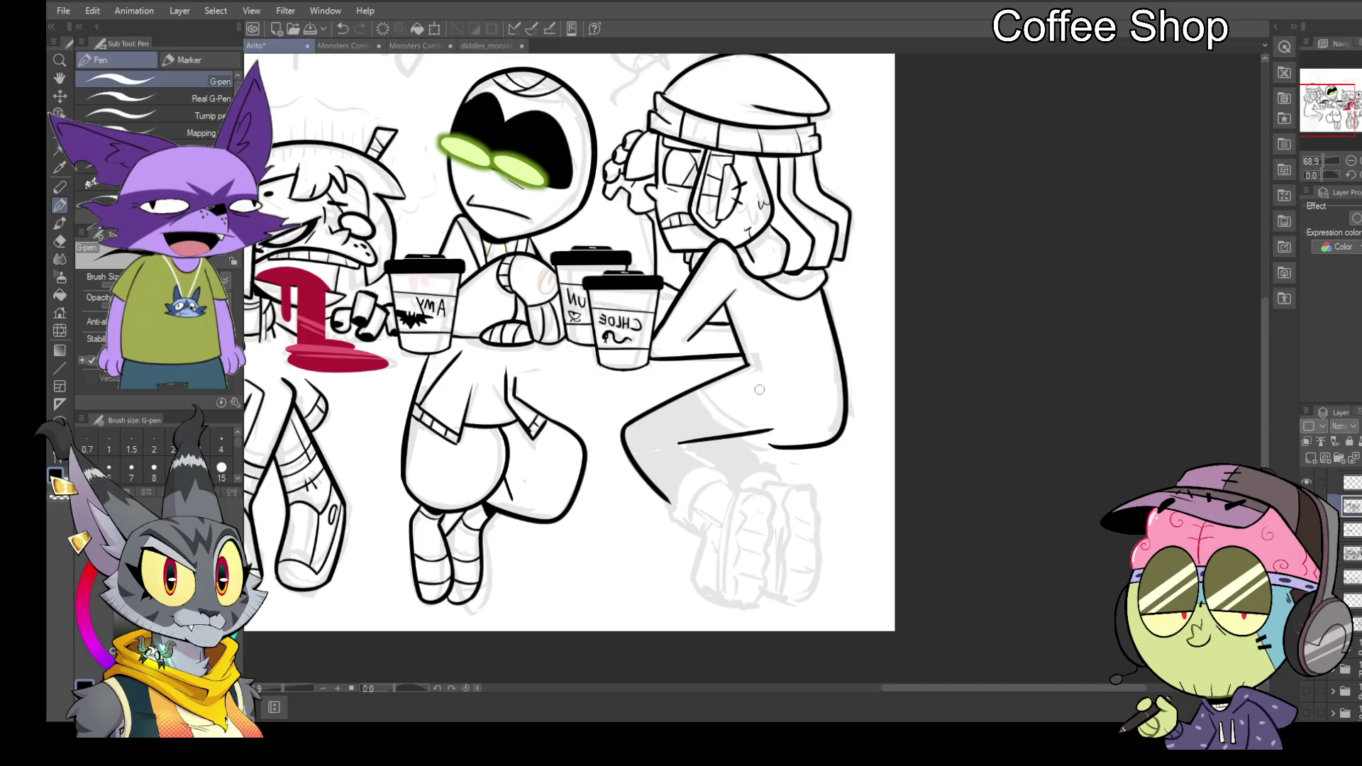
pyautogui.moveTo(685, 443)
pyautogui.mouseDown()
pyautogui.moveTo(712, 468)
pyautogui.moveTo(766, 471)
pyautogui.mouseUp()
pyautogui.hotkey('ctrl', 'z')
pyautogui.moveTo(679, 441)
pyautogui.mouseDown()
pyautogui.moveTo(717, 470)
pyautogui.moveTo(707, 463)
pyautogui.mouseUp()
pyautogui.hotkey('ctrl', 'z')
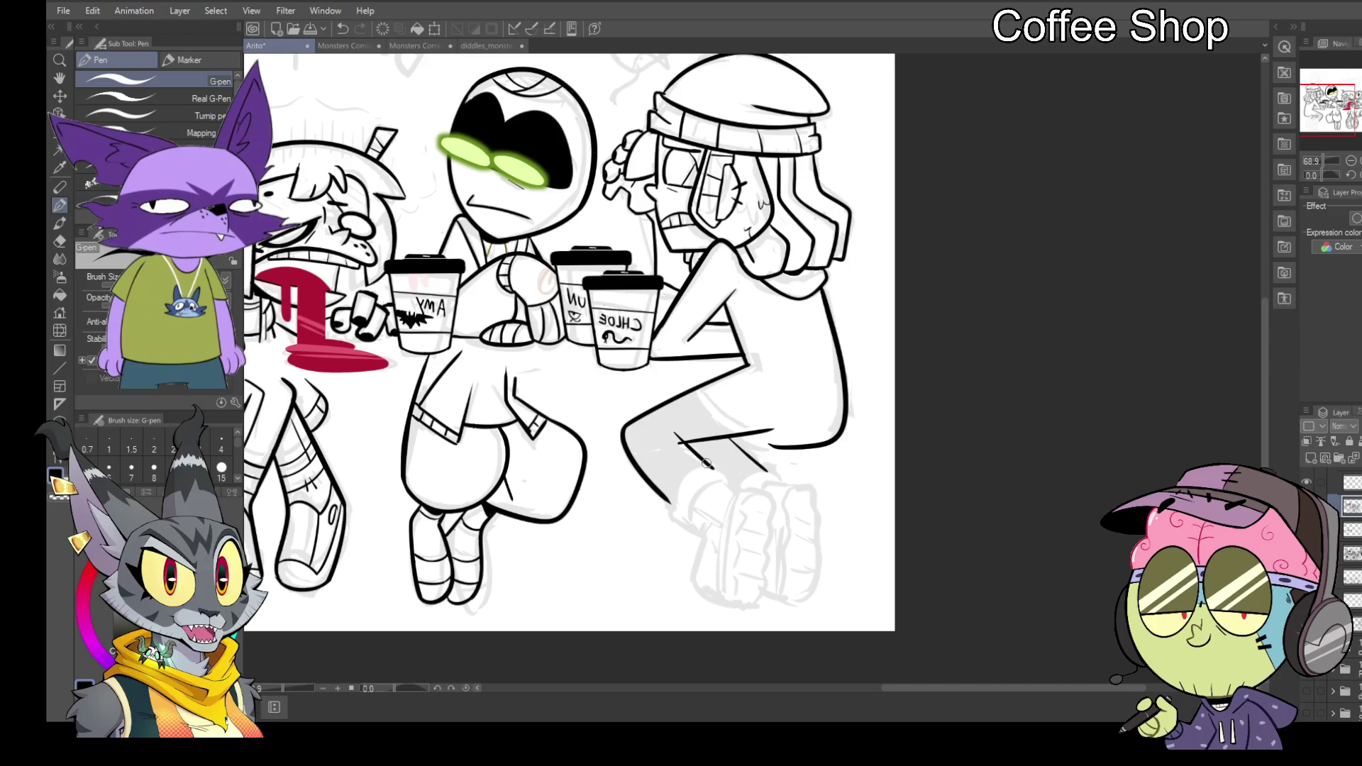
pyautogui.press('h')
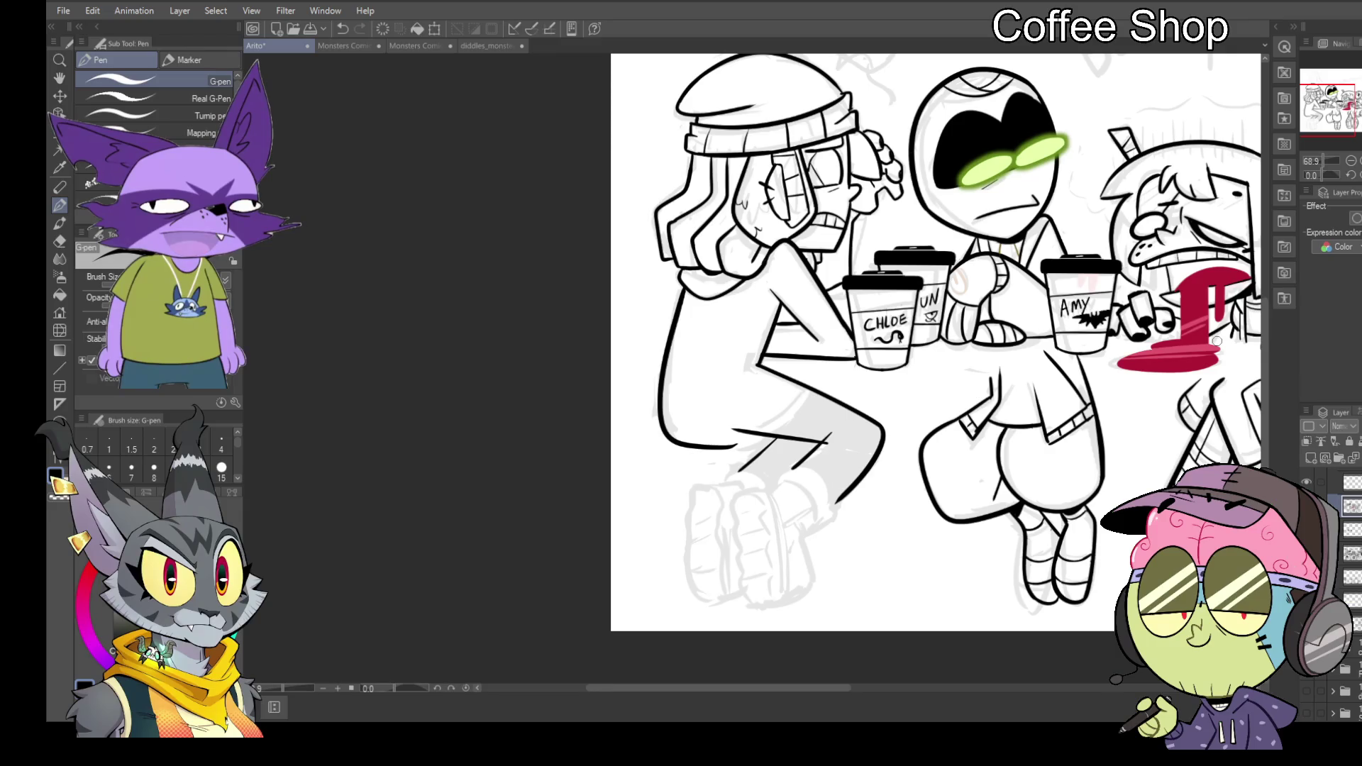
# - Ink the line by the knee and the curve of the sock cuff
pyautogui.moveTo(815, 457); pyautogui.dragTo(713, 428)
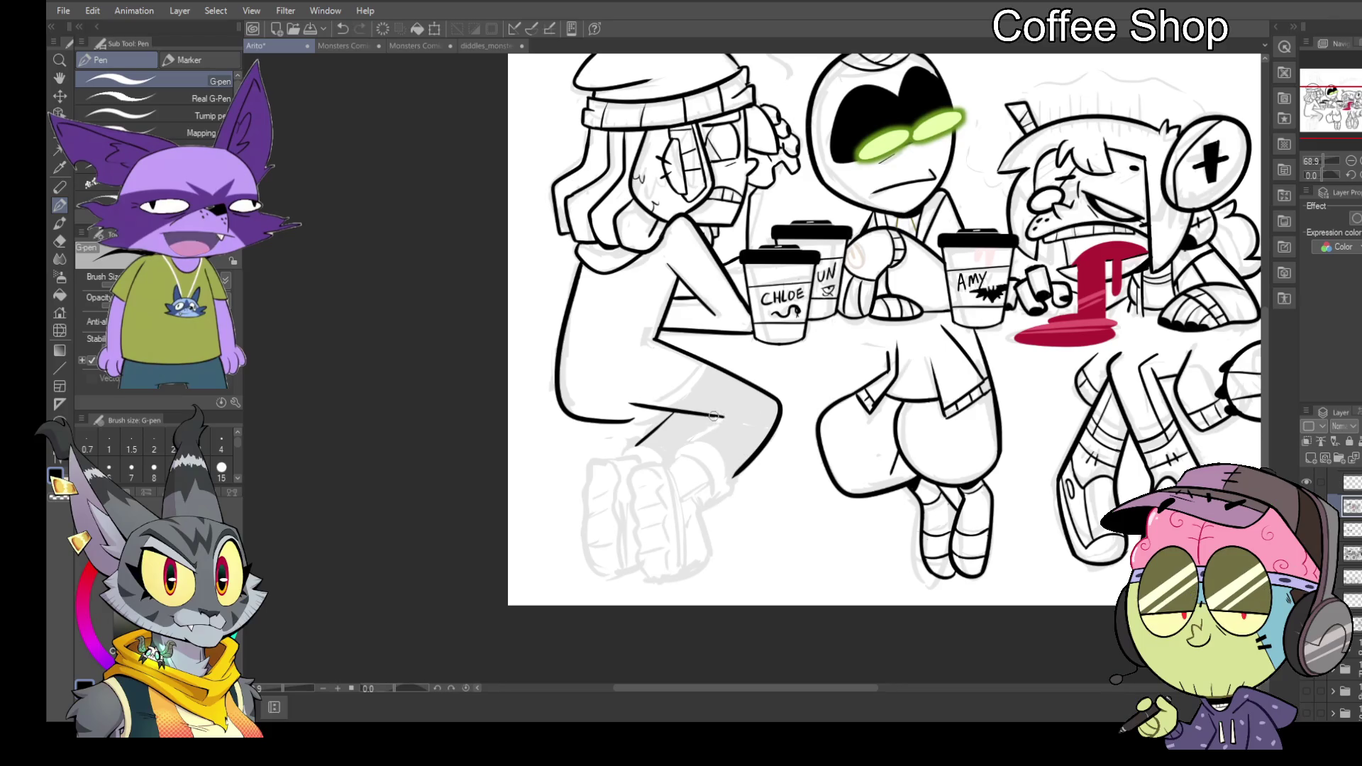
pyautogui.hotkey('ctrl', 'z')
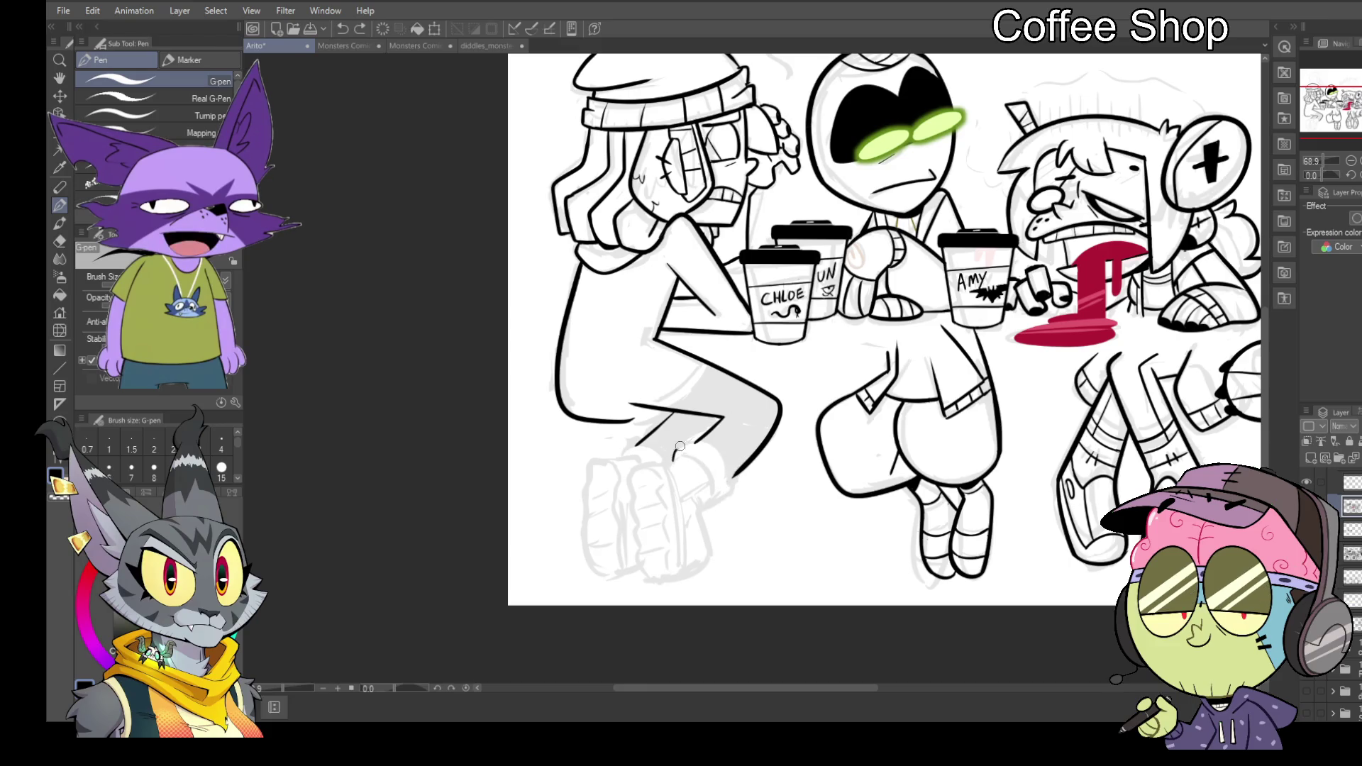
pyautogui.moveTo(715, 502)
pyautogui.mouseDown()
pyautogui.moveTo(738, 473)
pyautogui.moveTo(684, 446)
pyautogui.moveTo(733, 487)
pyautogui.moveTo(691, 446)
pyautogui.mouseUp()
pyautogui.hotkey('ctrl', 'z')
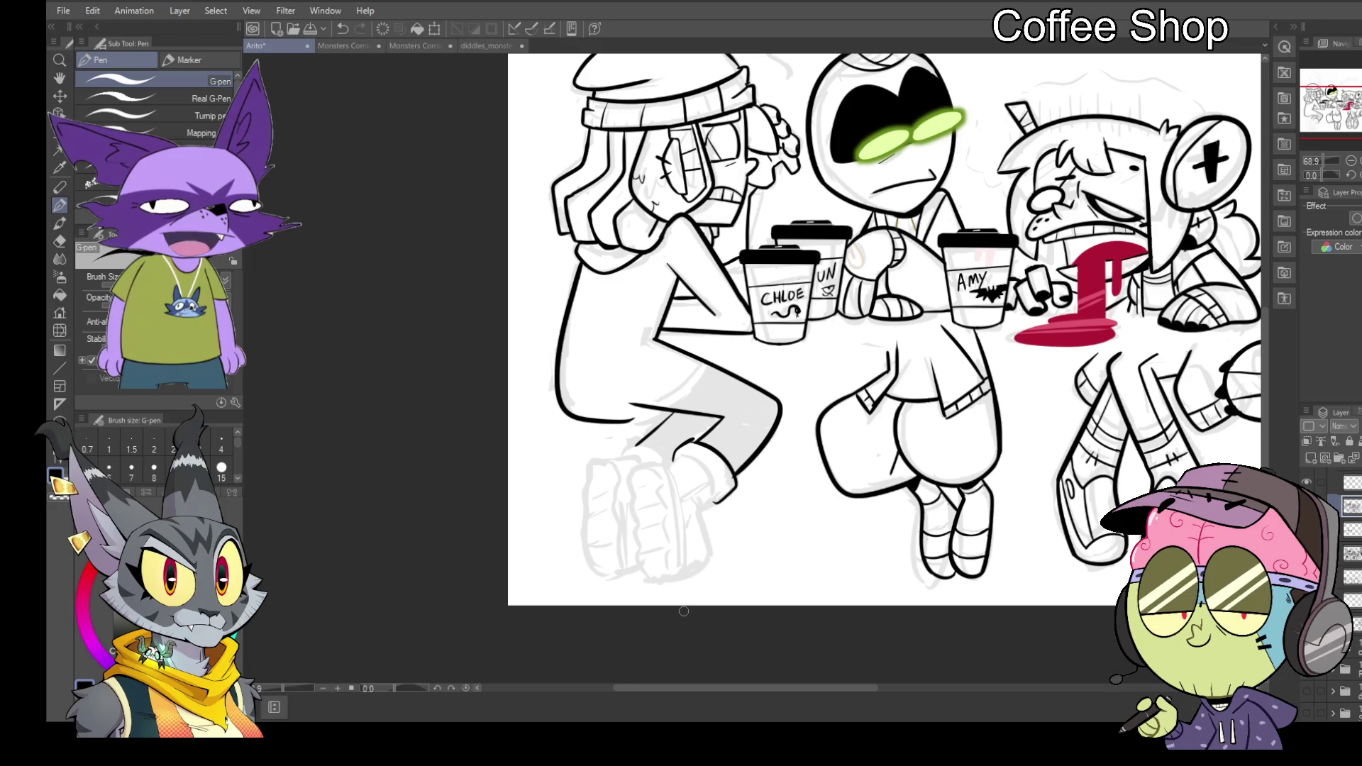
pyautogui.press('h')
pyautogui.moveTo(928, 307); pyautogui.dragTo(574, 264)
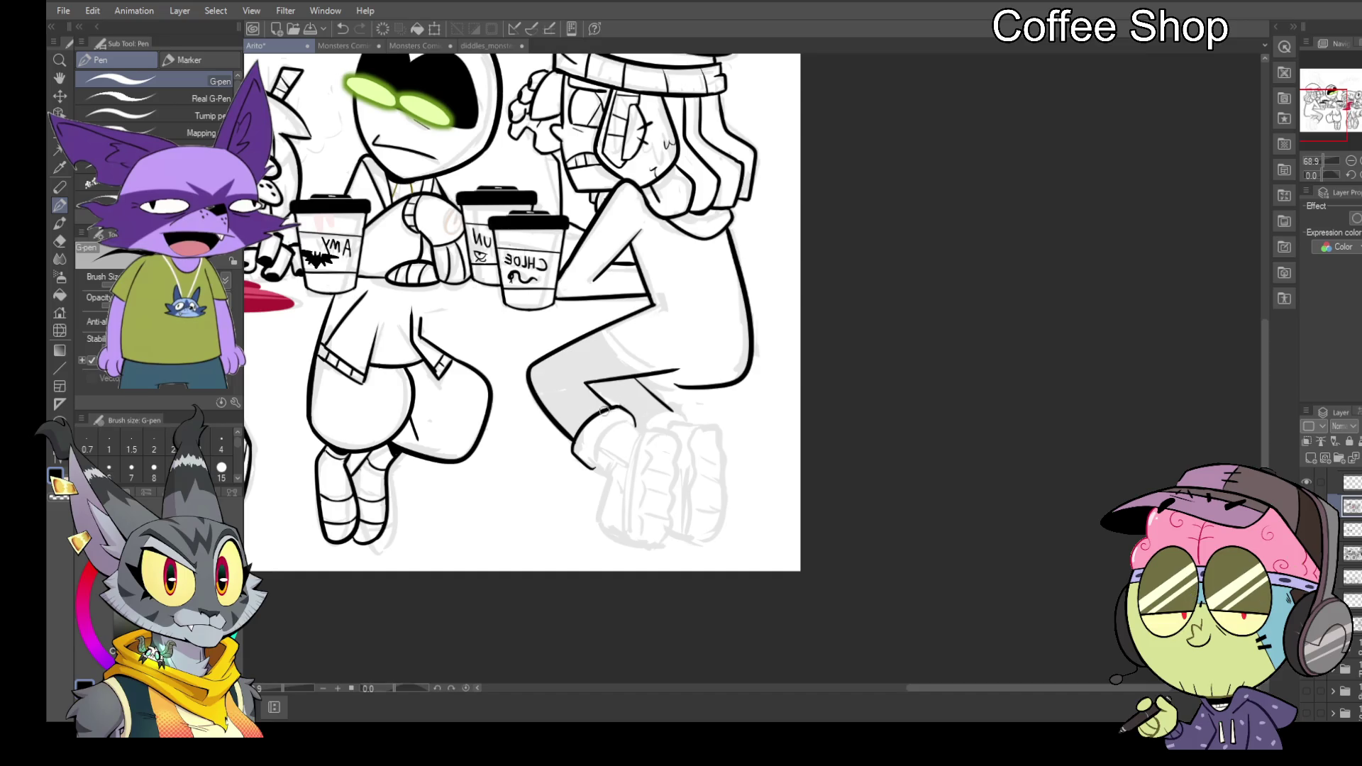
pyautogui.moveTo(598, 466); pyautogui.dragTo(633, 422)
# - With the canvas unflipped, ink the shoe's left side, top edge and right side
pyautogui.press('h')
pyautogui.hscroll(5, 752, 312)
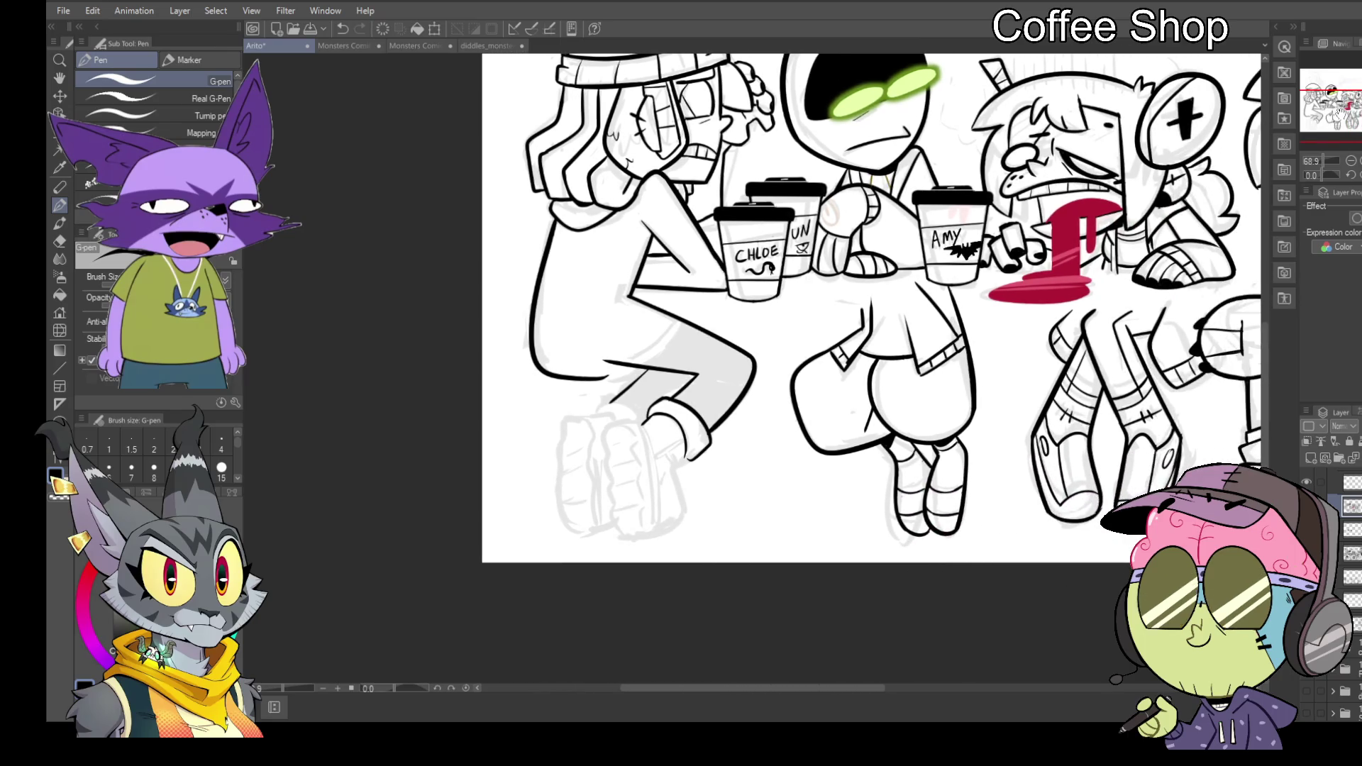
pyautogui.moveTo(609, 426)
pyautogui.mouseDown()
pyautogui.moveTo(607, 485)
pyautogui.moveTo(628, 532)
pyautogui.mouseUp()
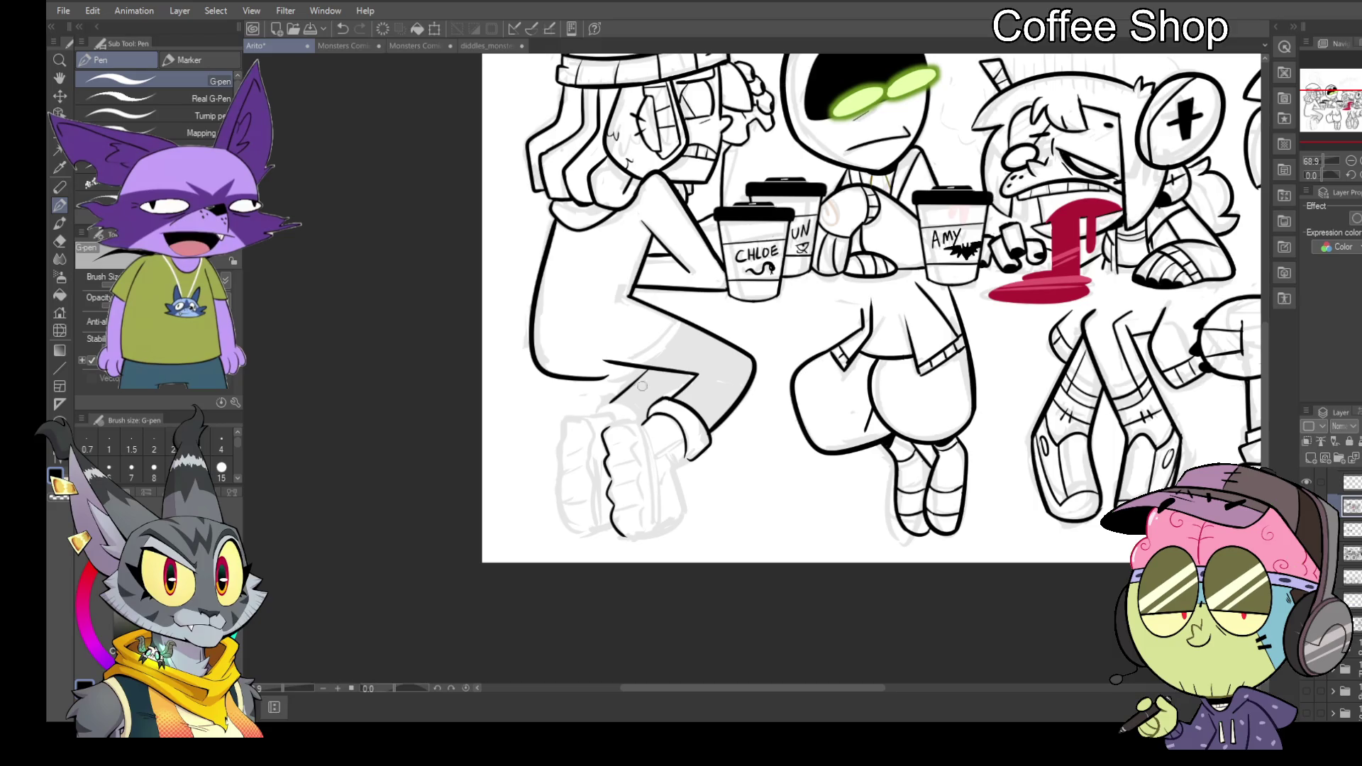
pyautogui.moveTo(603, 431); pyautogui.dragTo(642, 422)
pyautogui.hotkey('ctrl', 'z')
# - Ink the shoe's bottom outline and a small zigzag notch on its front edge
pyautogui.hotkey('ctrl', 'z')
pyautogui.moveTo(674, 473); pyautogui.dragTo(679, 525)
pyautogui.moveTo(642, 423); pyautogui.dragTo(656, 528)
pyautogui.hotkey('ctrl', 'z')
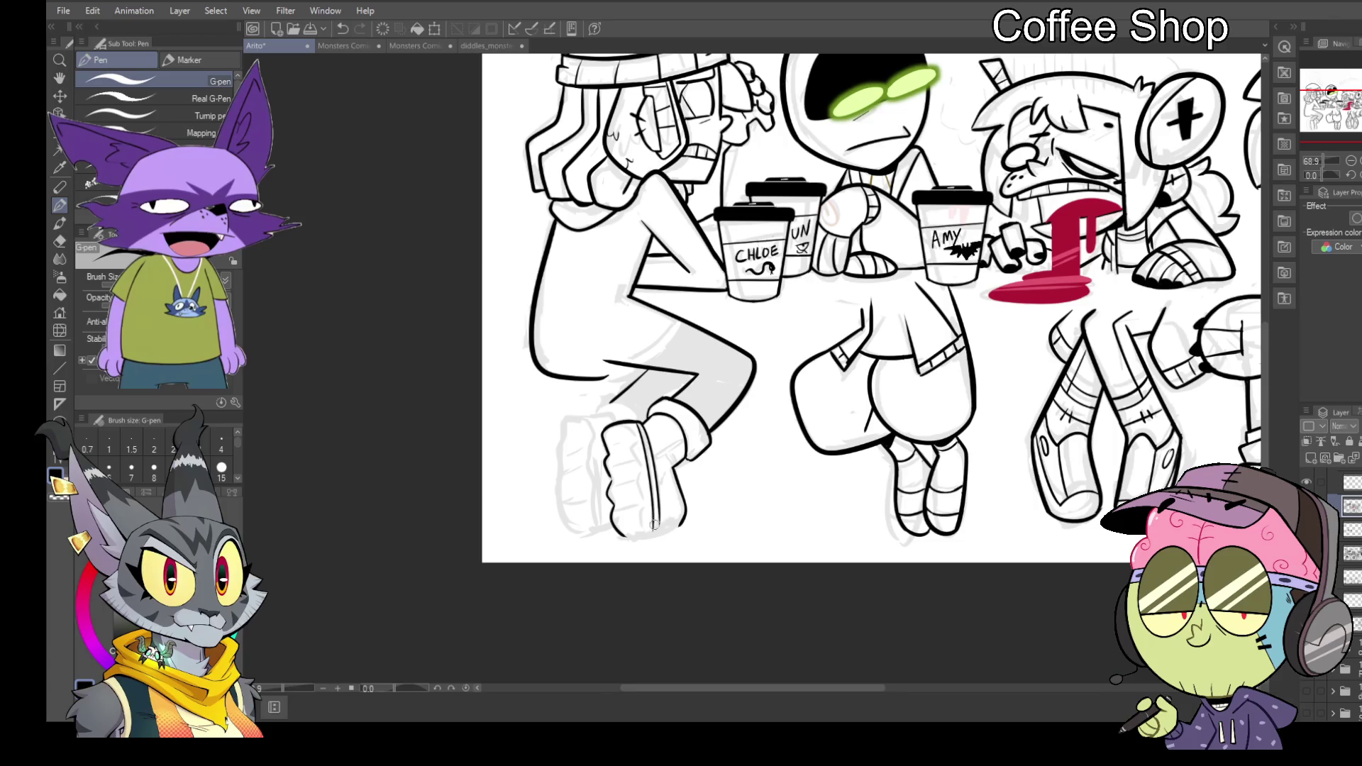
pyautogui.moveTo(647, 539); pyautogui.dragTo(667, 522)
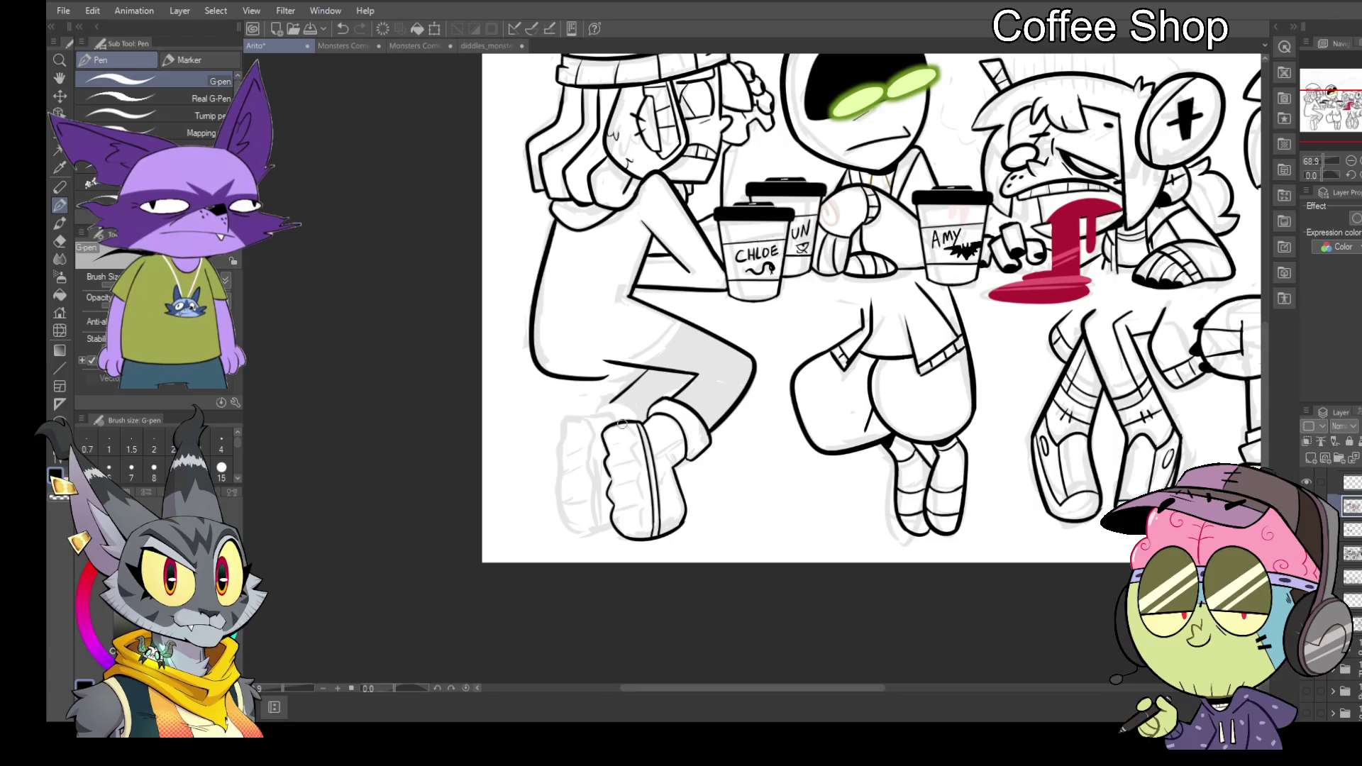
pyautogui.moveTo(630, 462); pyautogui.dragTo(643, 494)
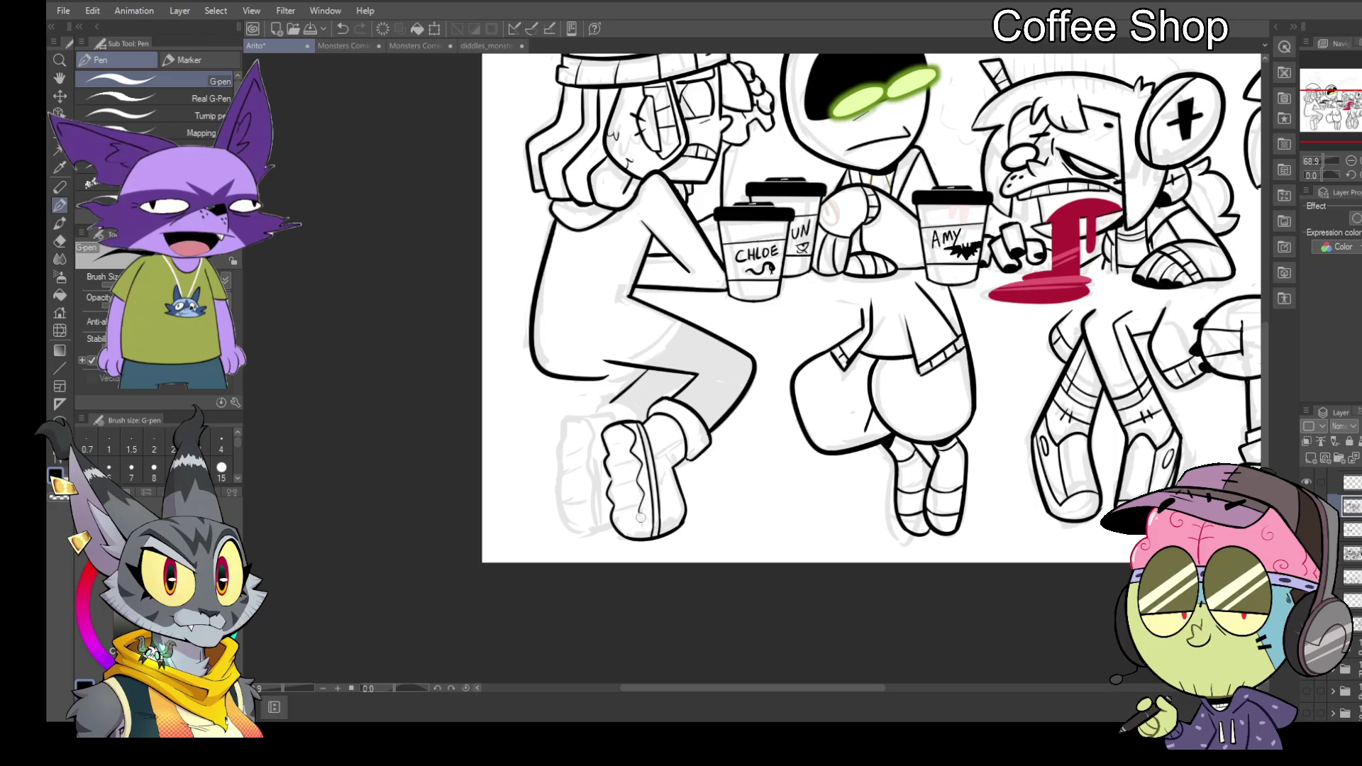
pyautogui.hotkey('ctrl', 'z')
pyautogui.moveTo(628, 454); pyautogui.dragTo(643, 470)
pyautogui.moveTo(638, 472); pyautogui.dragTo(616, 452)
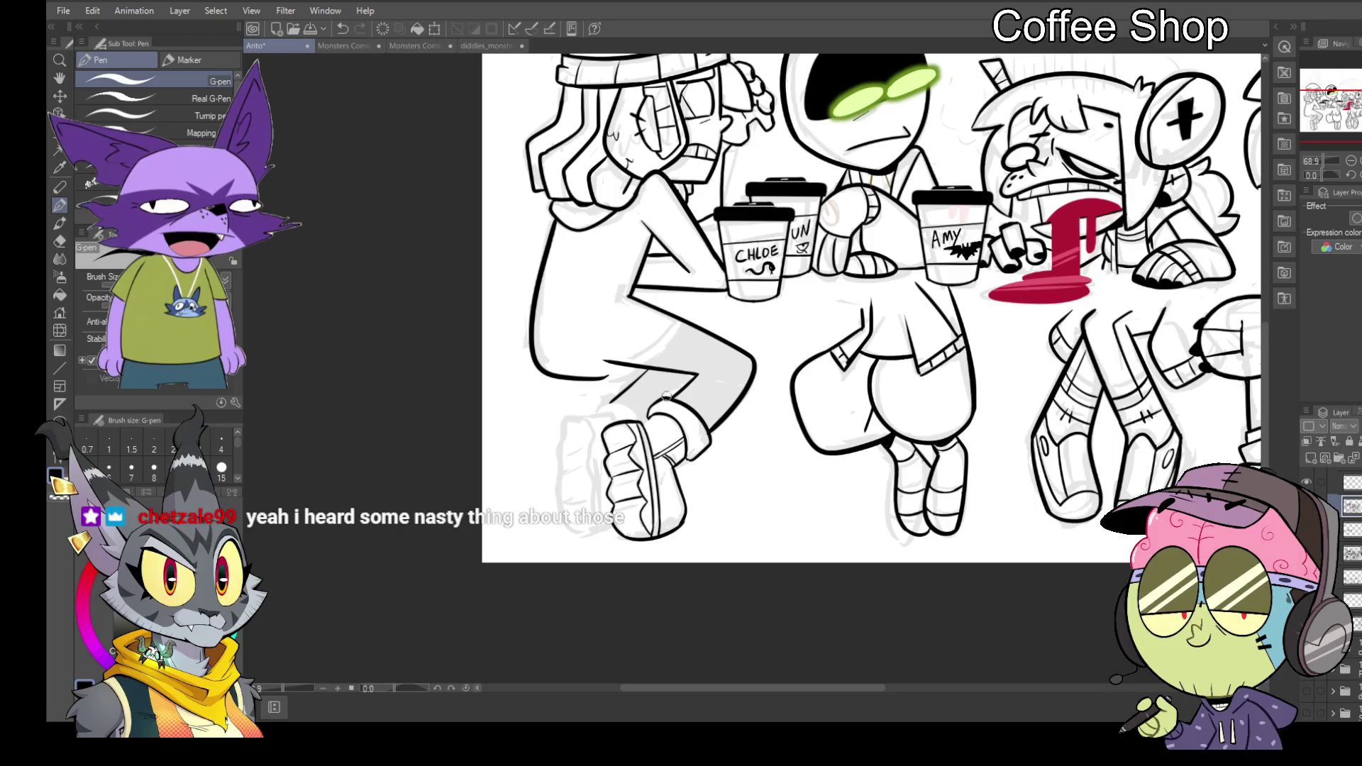
# - Ink a clean line along the left figure's leg, then zoom in on the feet
pyautogui.press('alt')
pyautogui.press('alt')
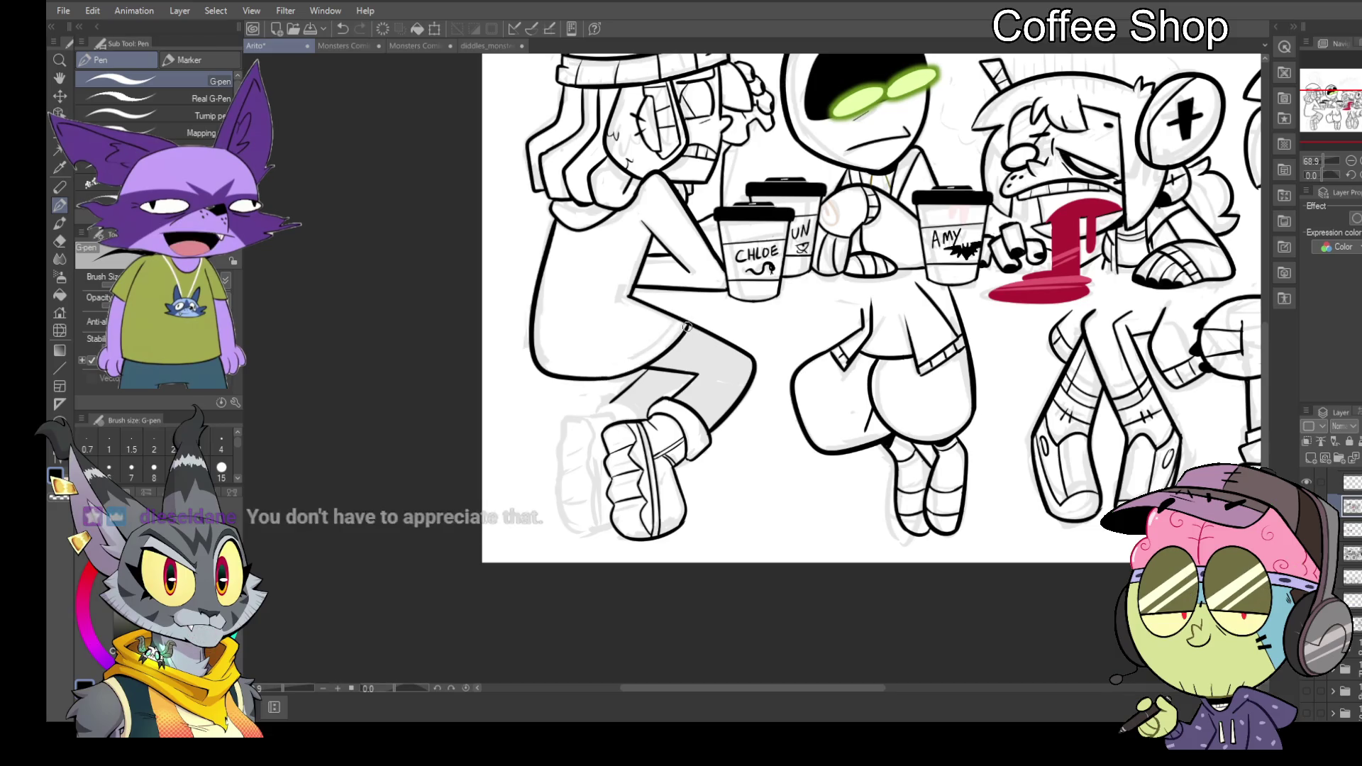
pyautogui.moveTo(575, 377); pyautogui.dragTo(685, 316)
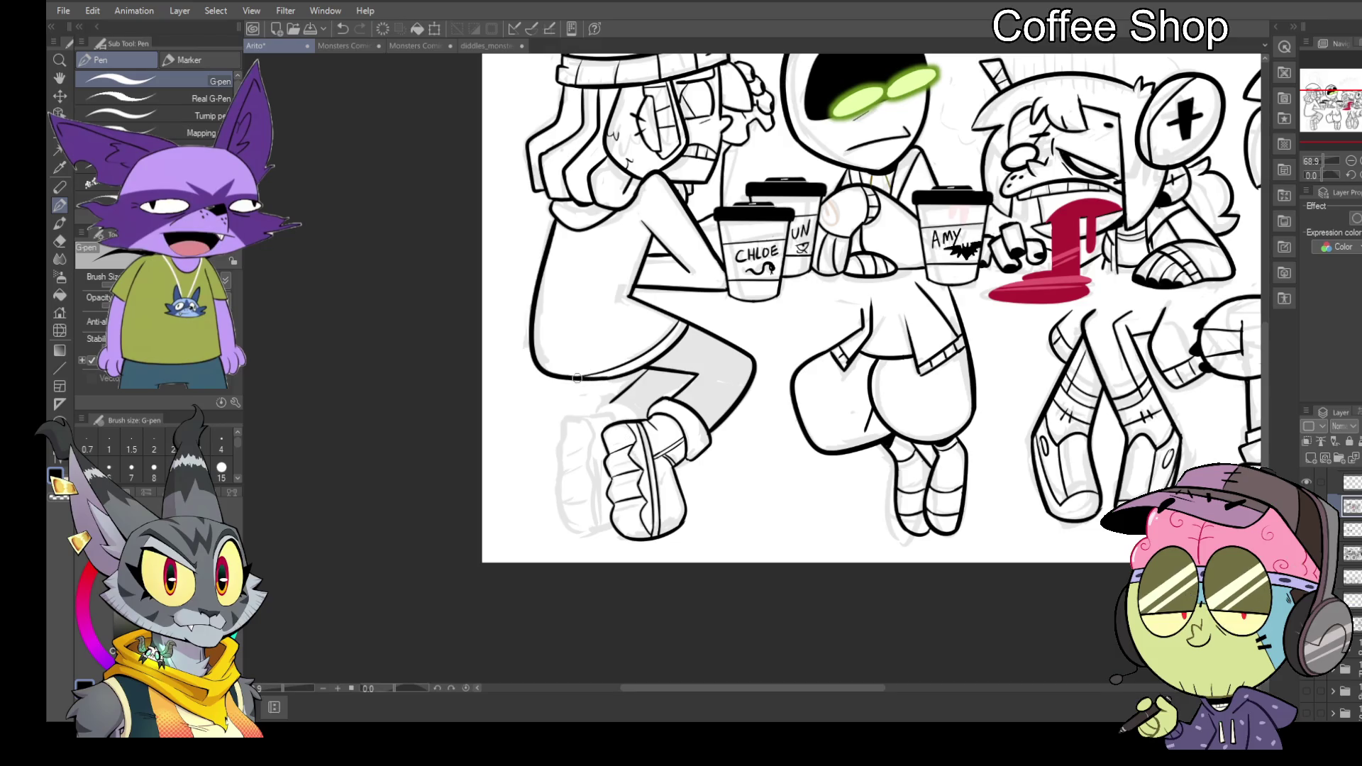
pyautogui.hotkey('ctrl', 'z')
pyautogui.moveTo(577, 379); pyautogui.dragTo(617, 376)
pyautogui.press('h')
pyautogui.moveTo(1344, 122)
pyautogui.mouseDown()
pyautogui.moveTo(1317, 118)
pyautogui.moveTo(1361, 134)
pyautogui.mouseUp()
pyautogui.press('h')
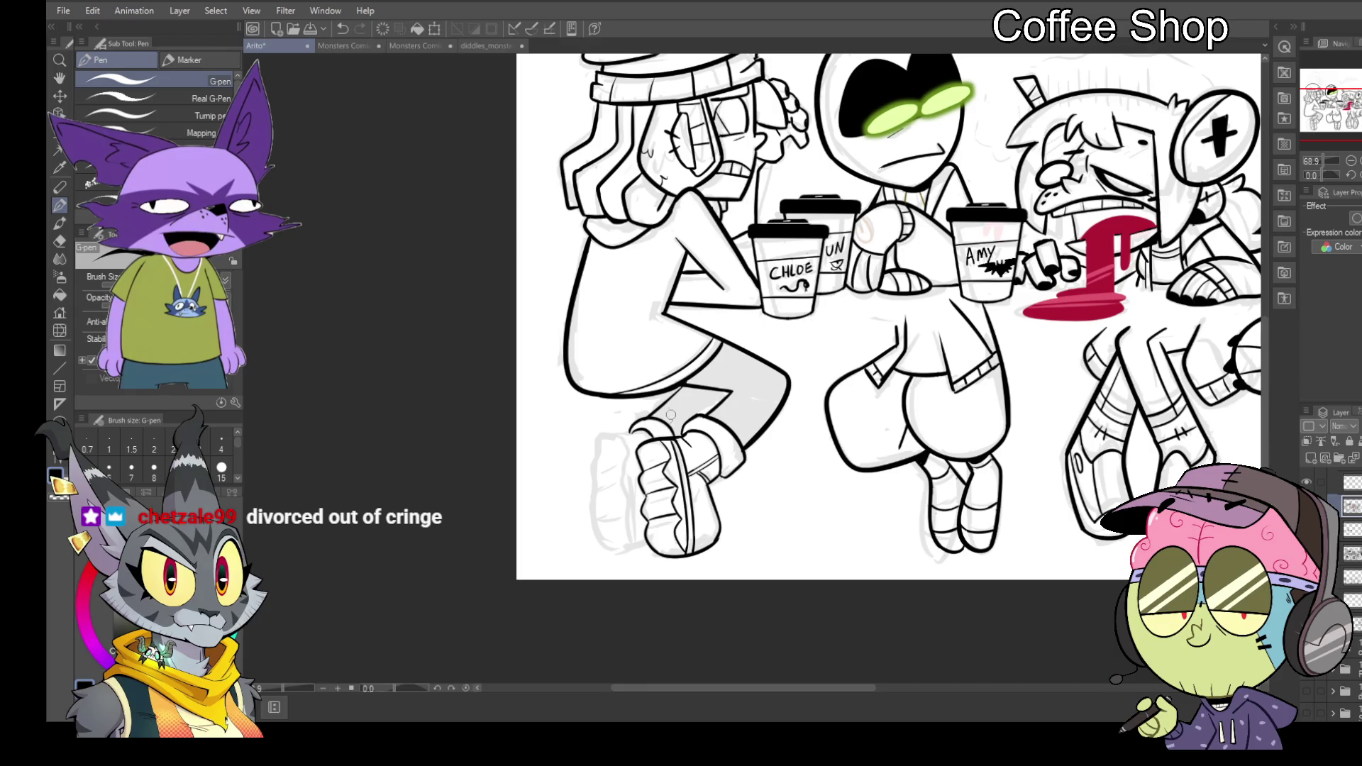
# - Ink the top of the sneaker's heel and its back edge
pyautogui.moveTo(638, 428); pyautogui.dragTo(593, 437)
pyautogui.hotkey('ctrl', 'z')
pyautogui.moveTo(652, 433); pyautogui.dragTo(597, 436)
pyautogui.moveTo(592, 473); pyautogui.dragTo(591, 486)
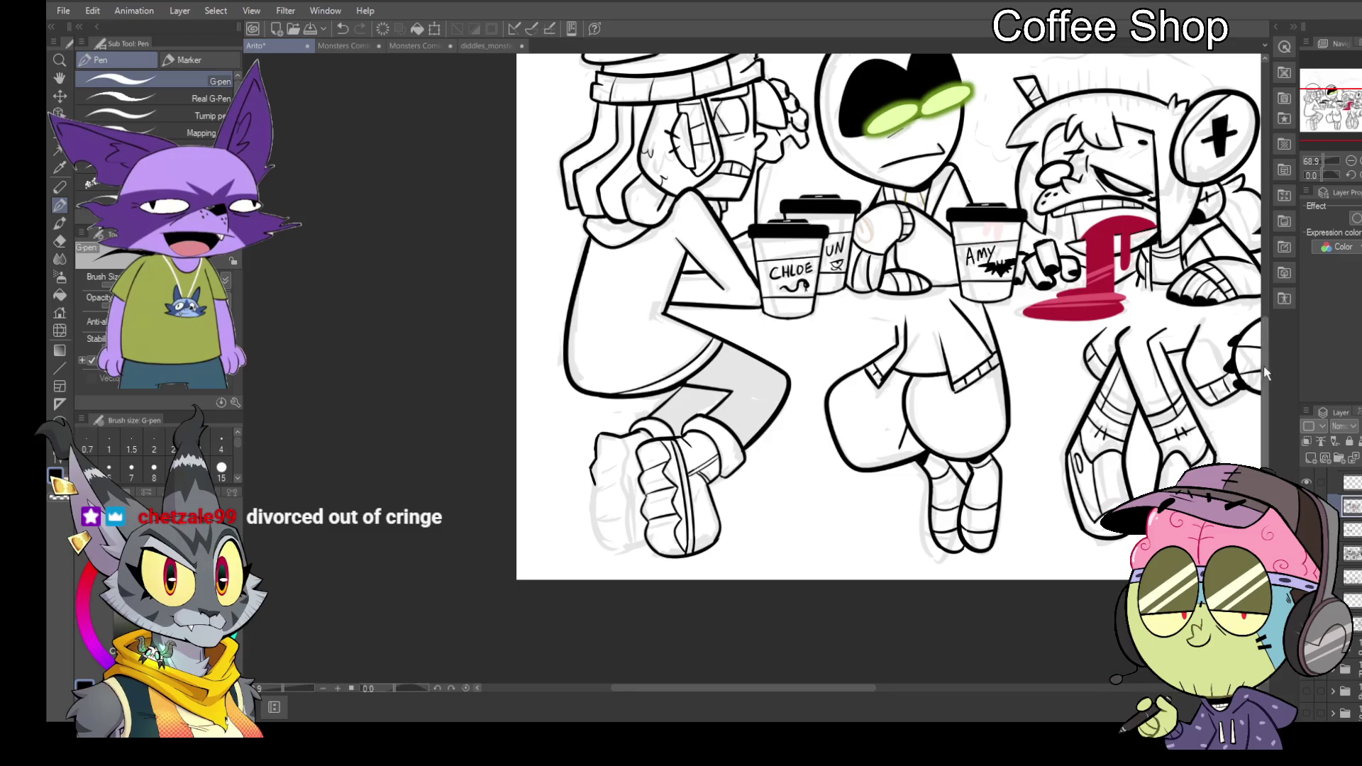
# - Ink the sneaker's back edge and lower edge, redrawing its upper-left outline
pyautogui.moveTo(1262, 386); pyautogui.dragTo(1265, 412)
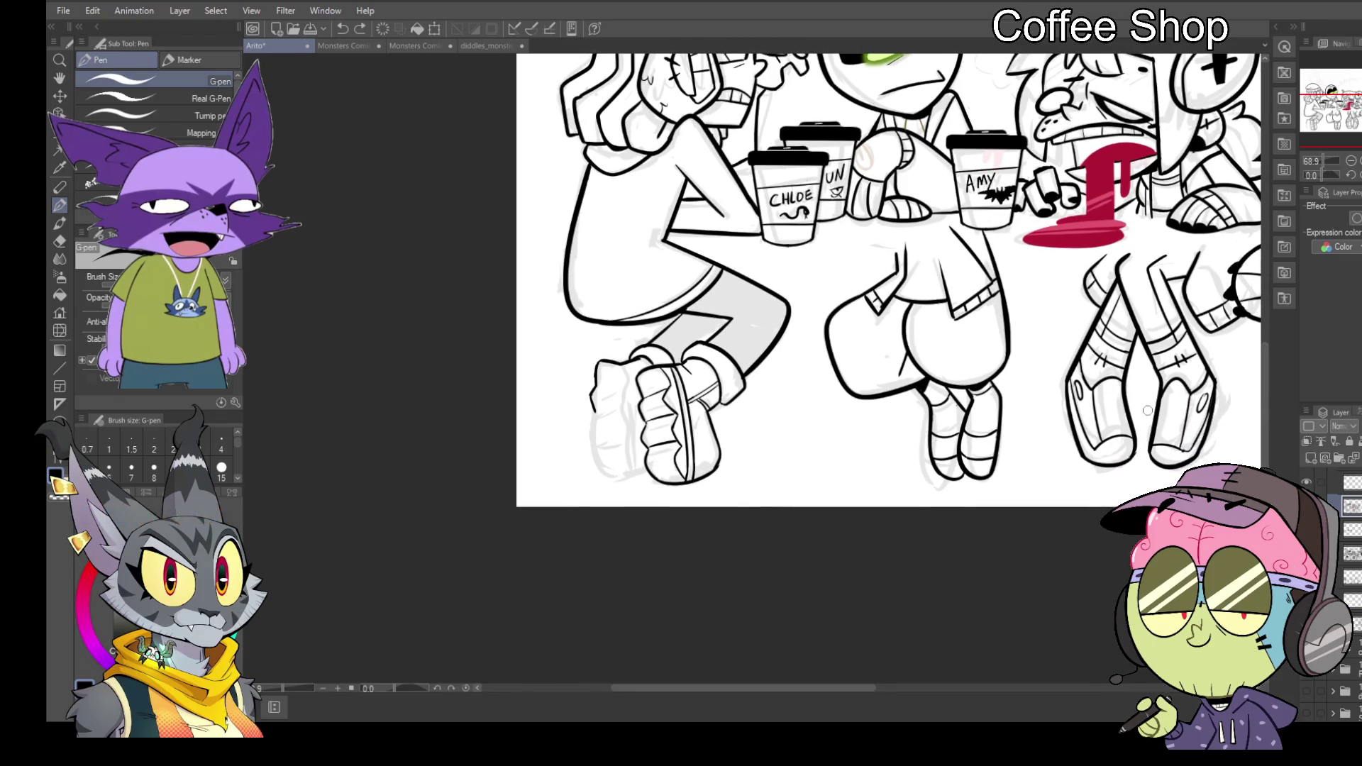
pyautogui.moveTo(596, 405)
pyautogui.mouseDown()
pyautogui.moveTo(588, 434)
pyautogui.moveTo(628, 488)
pyautogui.mouseUp()
pyautogui.hotkey('ctrl', 'z')
pyautogui.hotkey('ctrl', 'z')
pyautogui.moveTo(592, 443); pyautogui.dragTo(635, 480)
pyautogui.moveTo(637, 376); pyautogui.dragTo(635, 471)
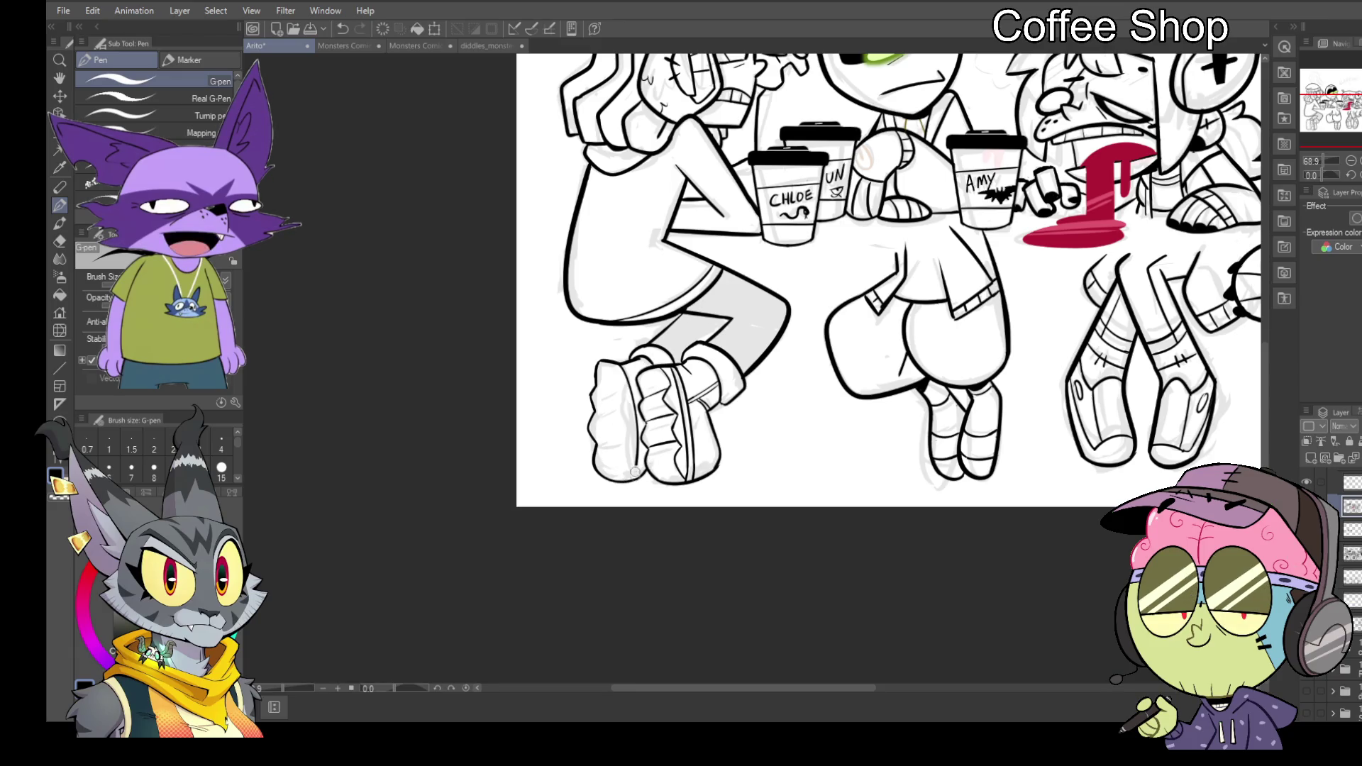
pyautogui.moveTo(640, 376); pyautogui.dragTo(642, 433)
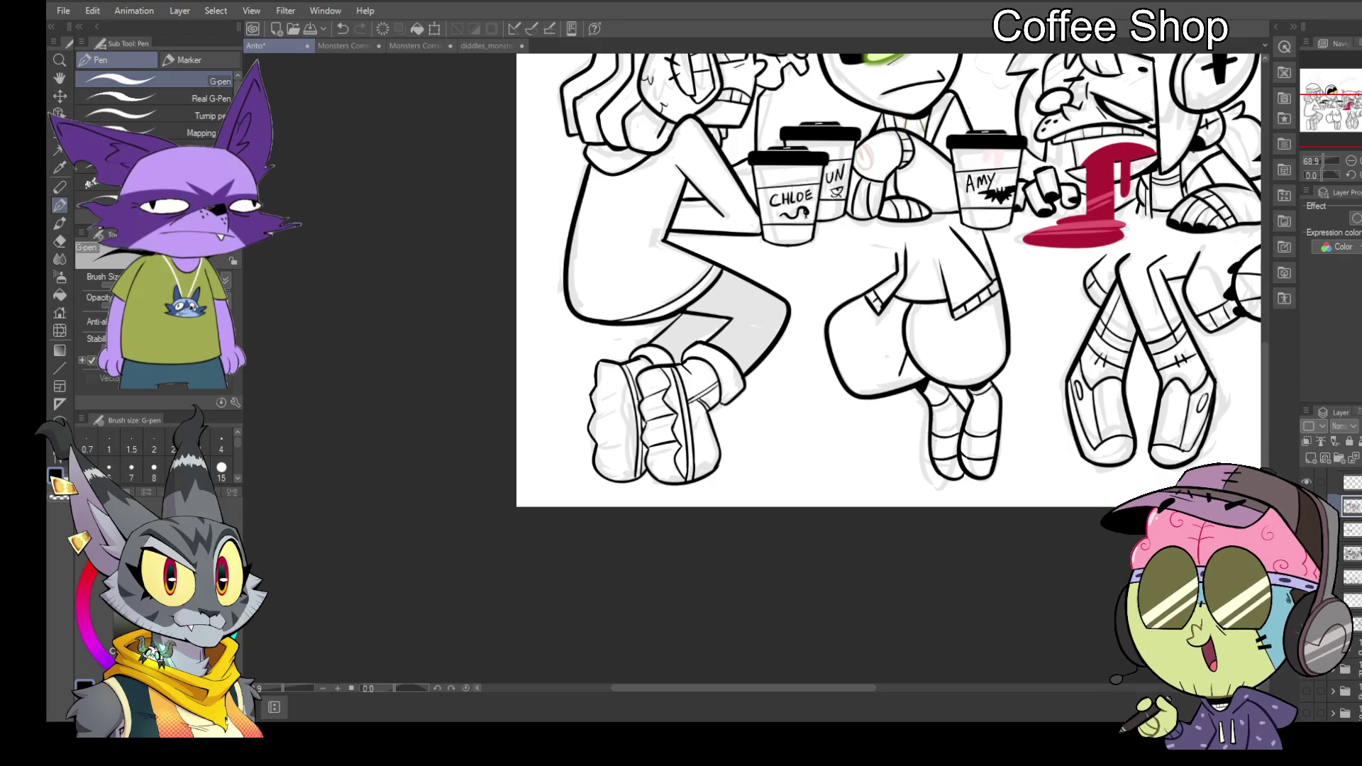
pyautogui.hotkey('ctrl', 'z')
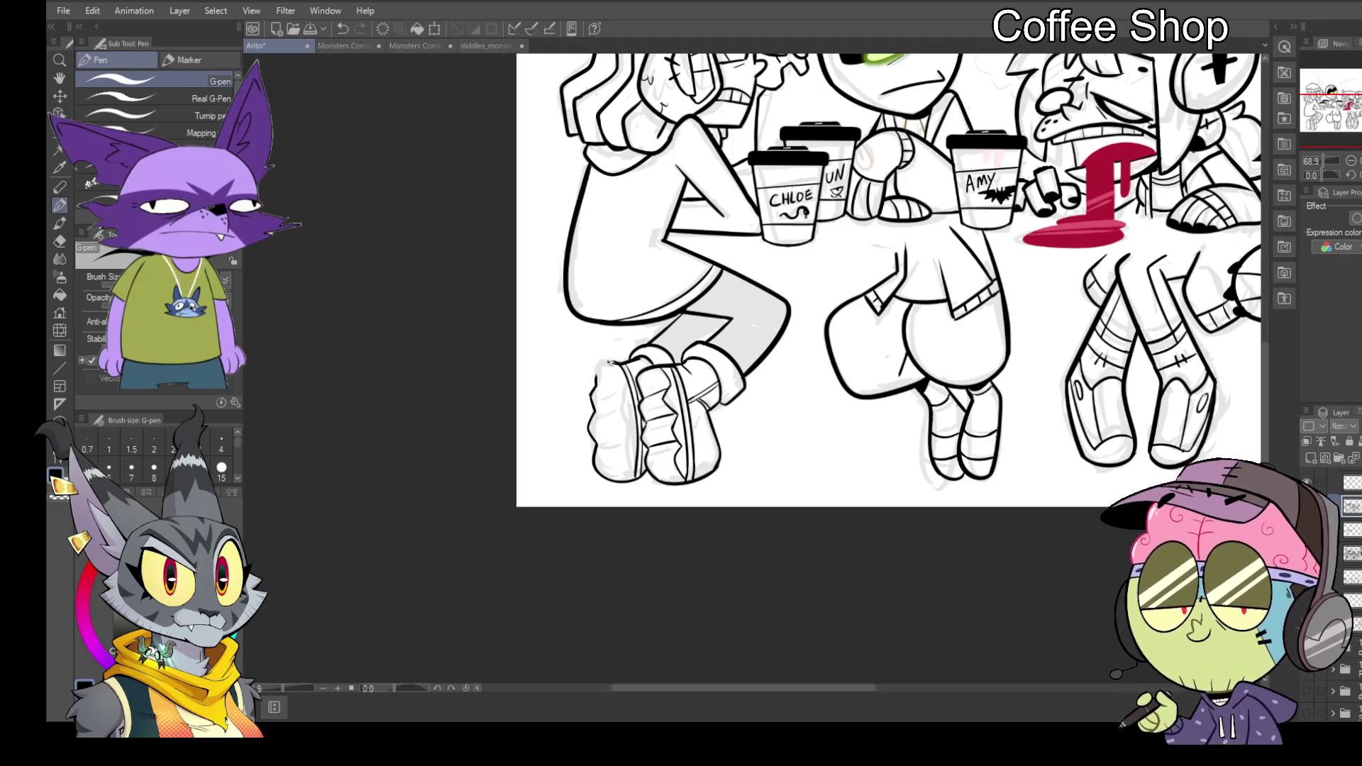
pyautogui.hotkey('ctrl', 'z')
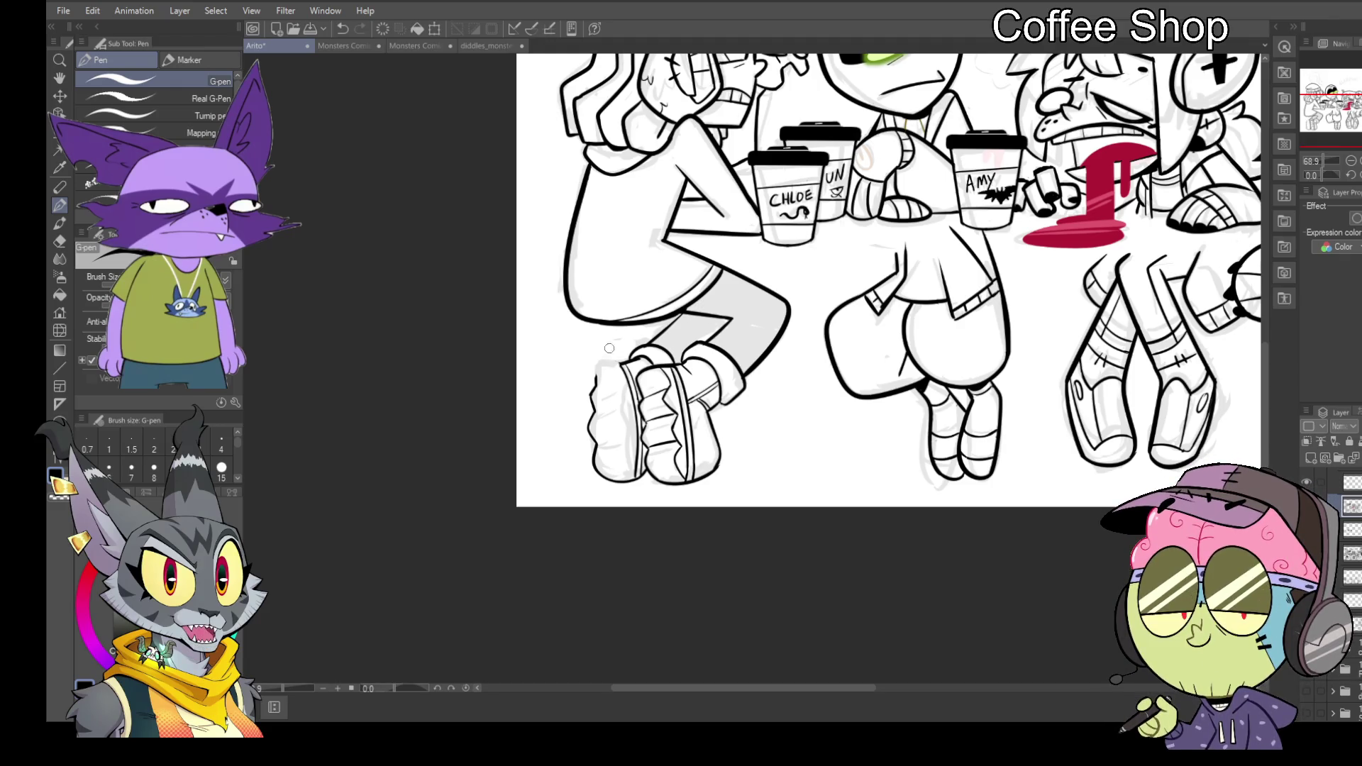
pyautogui.hotkey('ctrl', 'z')
pyautogui.moveTo(610, 359); pyautogui.dragTo(597, 384)
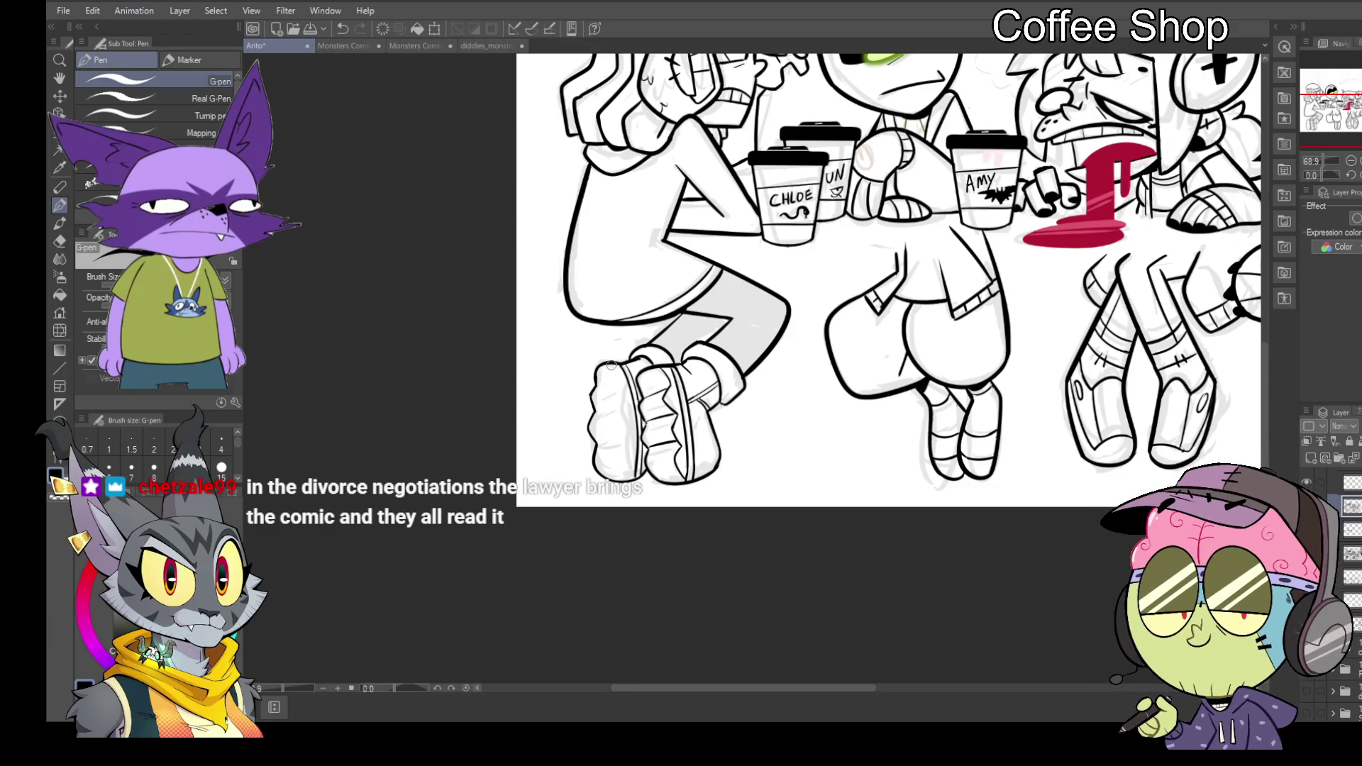
# - Ink the lines down the front of the sneaker, retrying until clean
pyautogui.hotkey('ctrl', 'z')
pyautogui.hotkey('ctrl', 'z')
pyautogui.moveTo(615, 361)
pyautogui.mouseDown()
pyautogui.moveTo(605, 386)
pyautogui.moveTo(627, 444)
pyautogui.mouseUp()
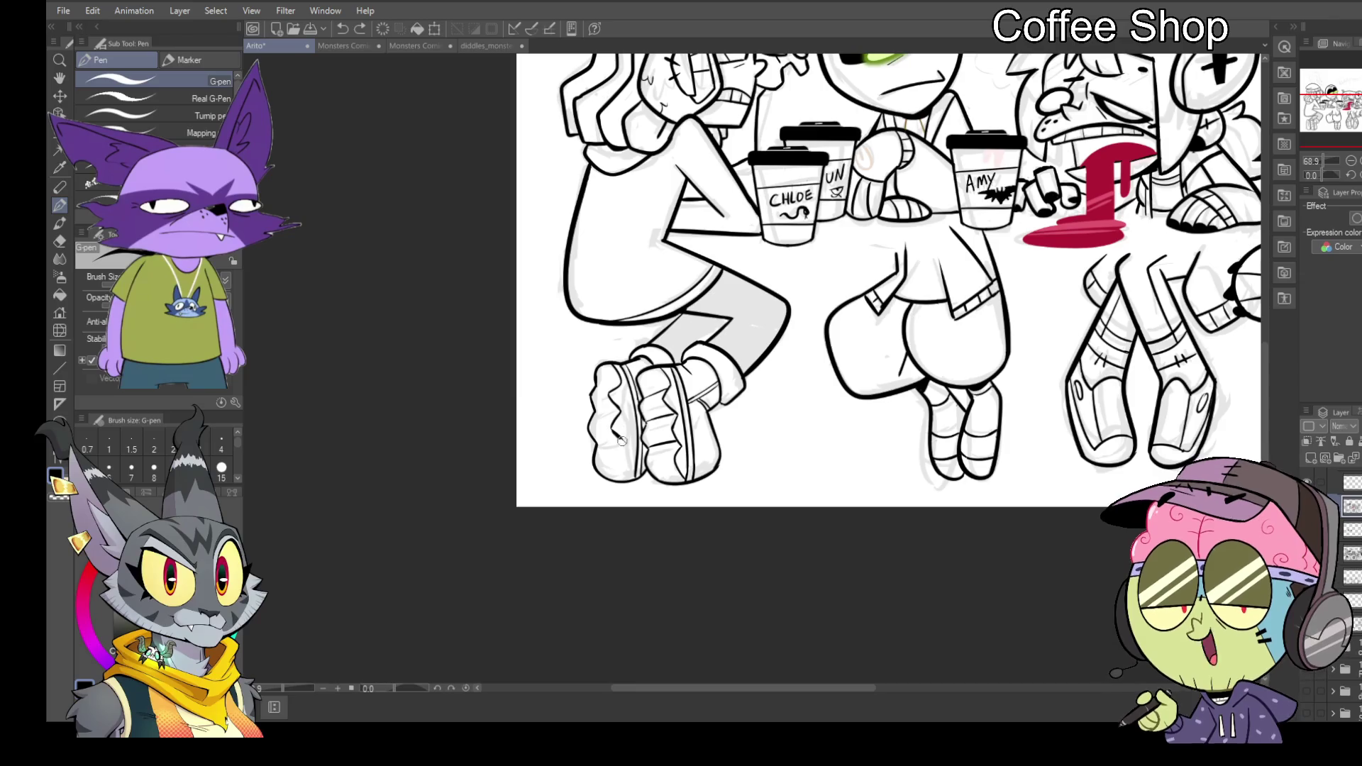
pyautogui.moveTo(622, 441); pyautogui.dragTo(625, 485)
pyautogui.hotkey('ctrl', 'z')
pyautogui.moveTo(621, 435); pyautogui.dragTo(628, 480)
pyautogui.hotkey('ctrl', 'z')
pyautogui.moveTo(620, 431); pyautogui.dragTo(626, 481)
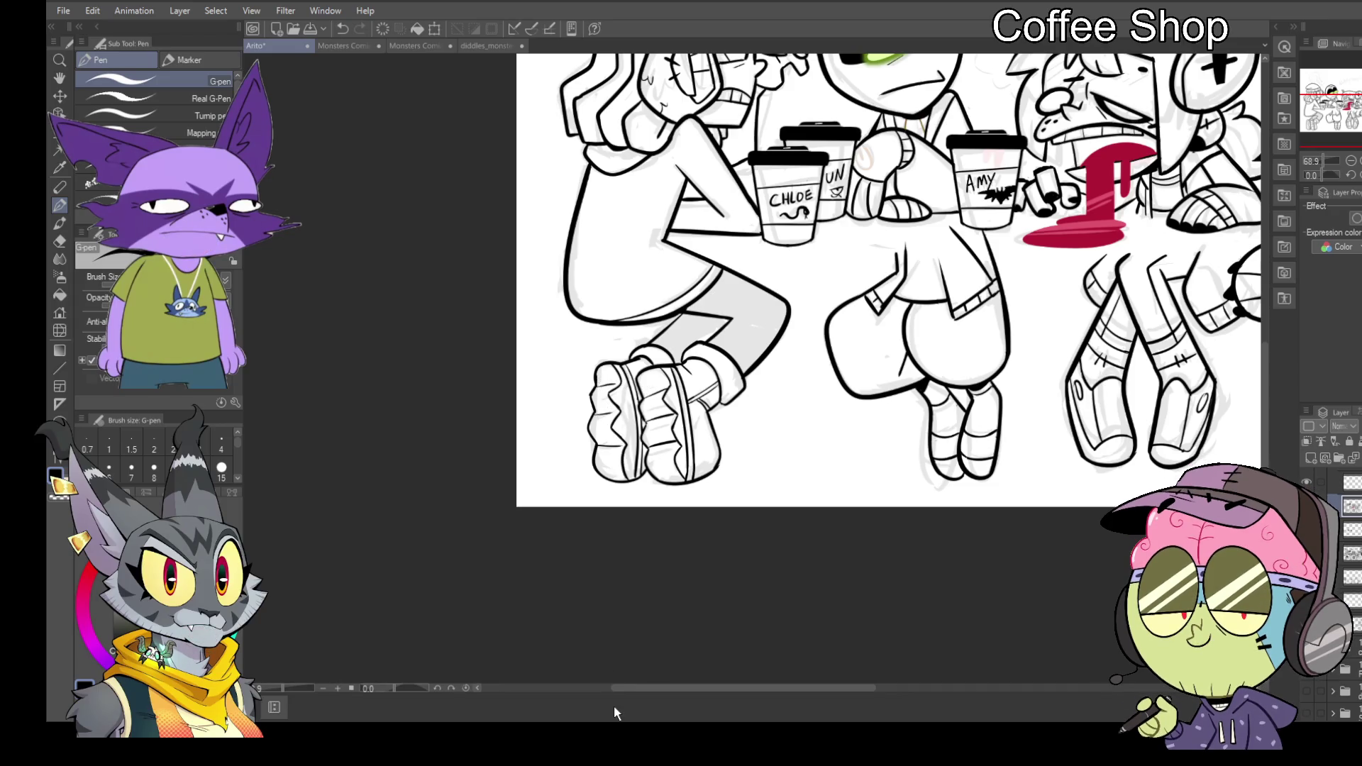
# - On the mirrored canvas, erase the sneaker's stray inner lines and add short touch-up lines
pyautogui.press('h')
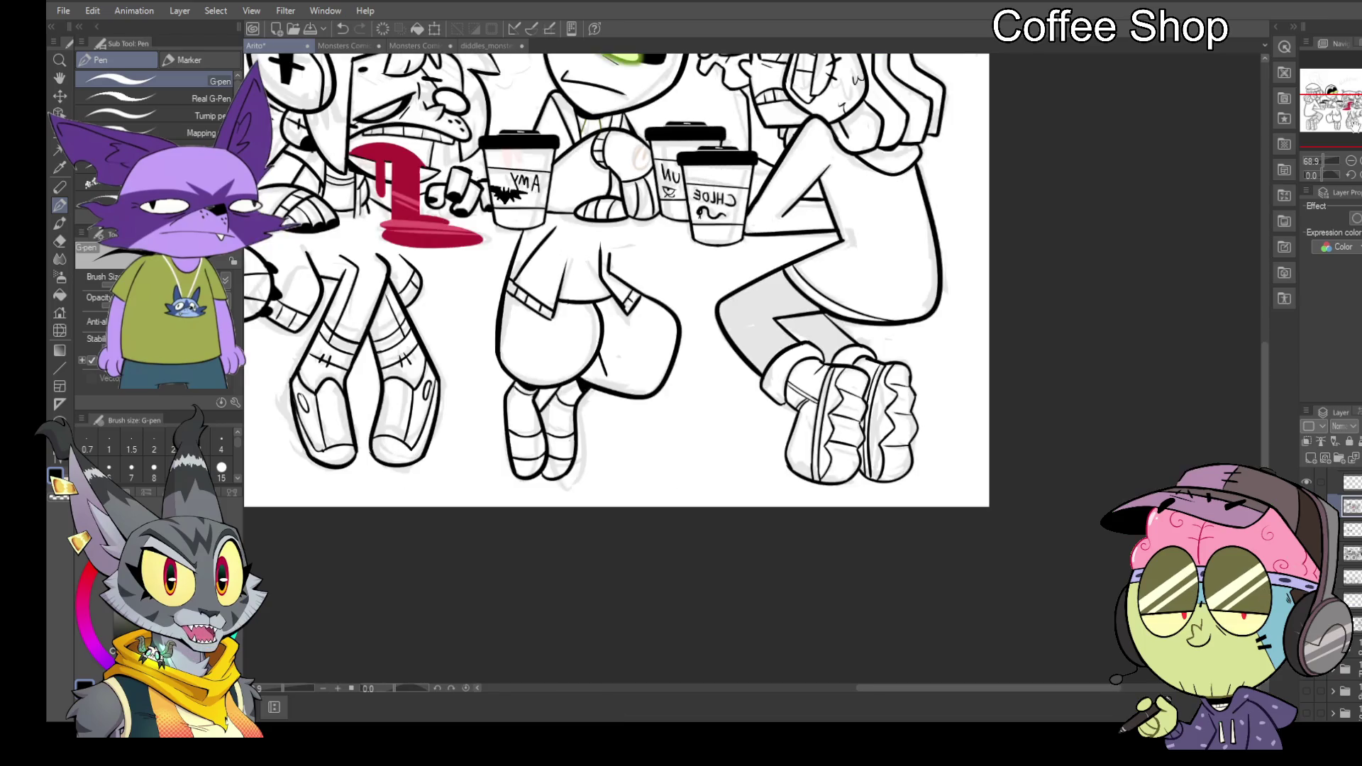
pyautogui.hscroll(5, 617, 283)
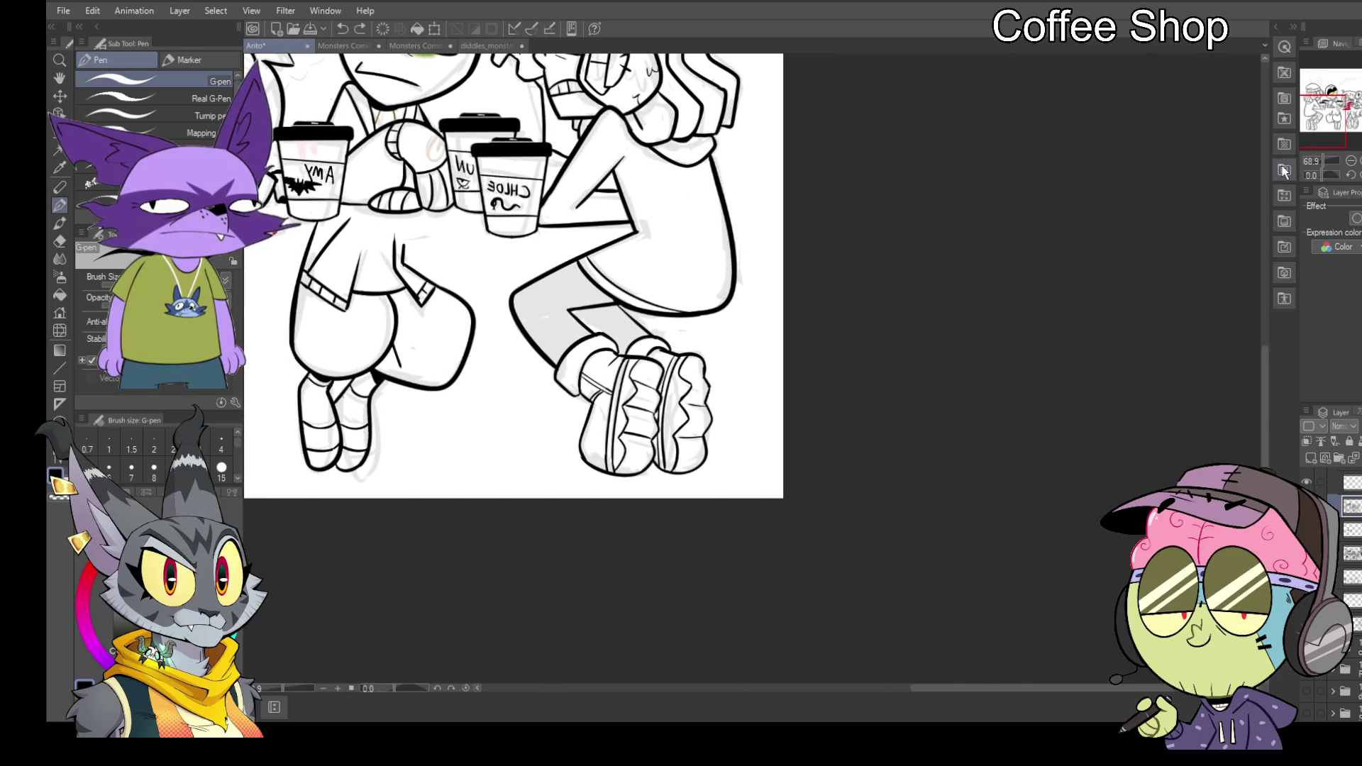
pyautogui.moveTo(674, 434); pyautogui.dragTo(689, 398)
pyautogui.moveTo(710, 337)
pyautogui.mouseDown()
pyautogui.moveTo(682, 400)
pyautogui.moveTo(680, 383)
pyautogui.mouseUp()
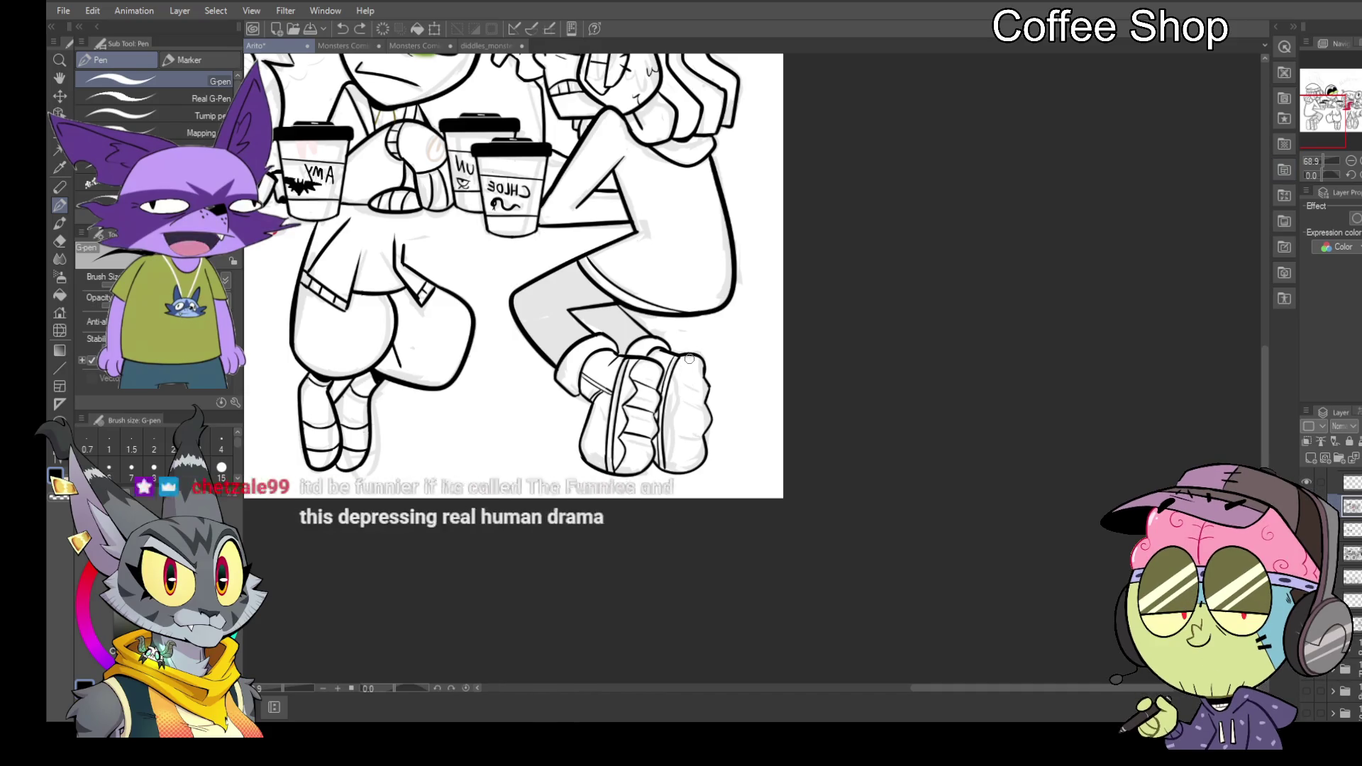
pyautogui.moveTo(671, 458); pyautogui.dragTo(664, 468)
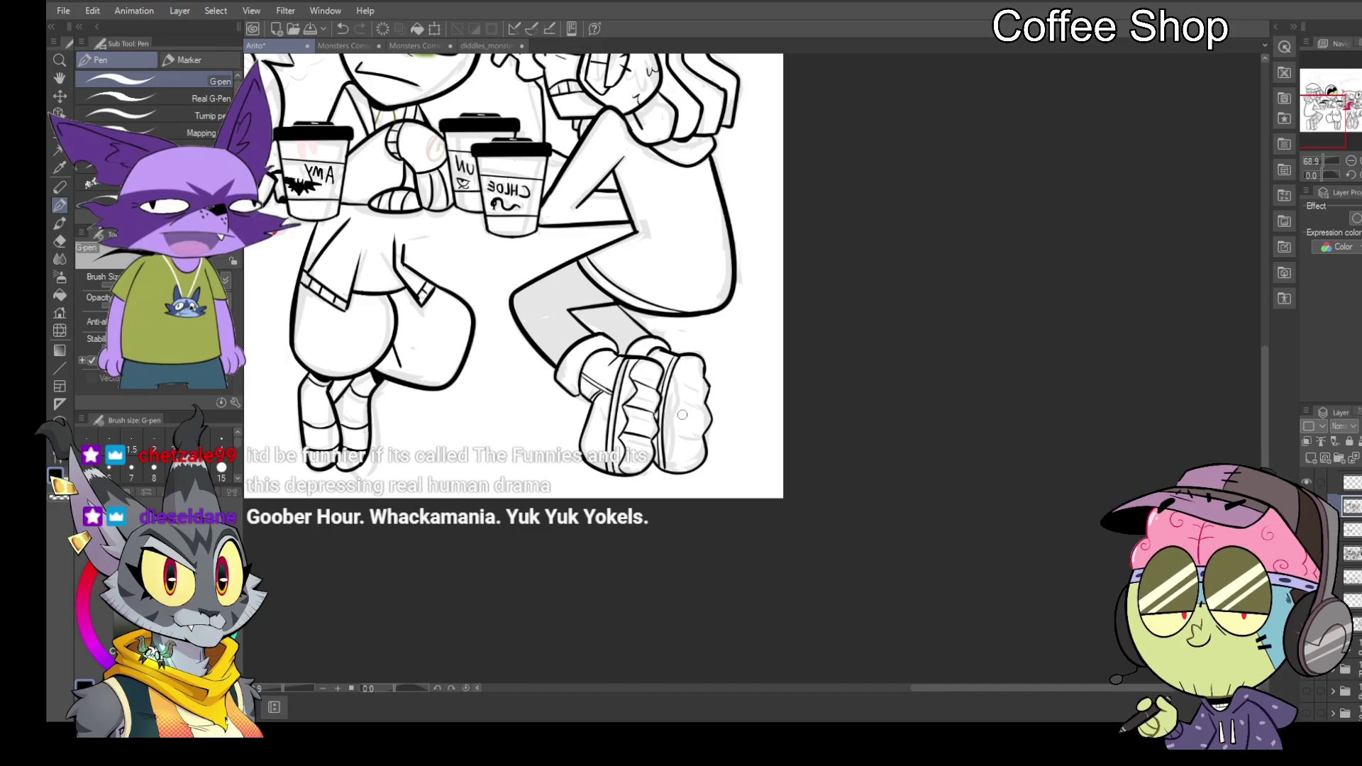
pyautogui.moveTo(674, 465); pyautogui.dragTo(669, 434)
pyautogui.hotkey('ctrl', 'z')
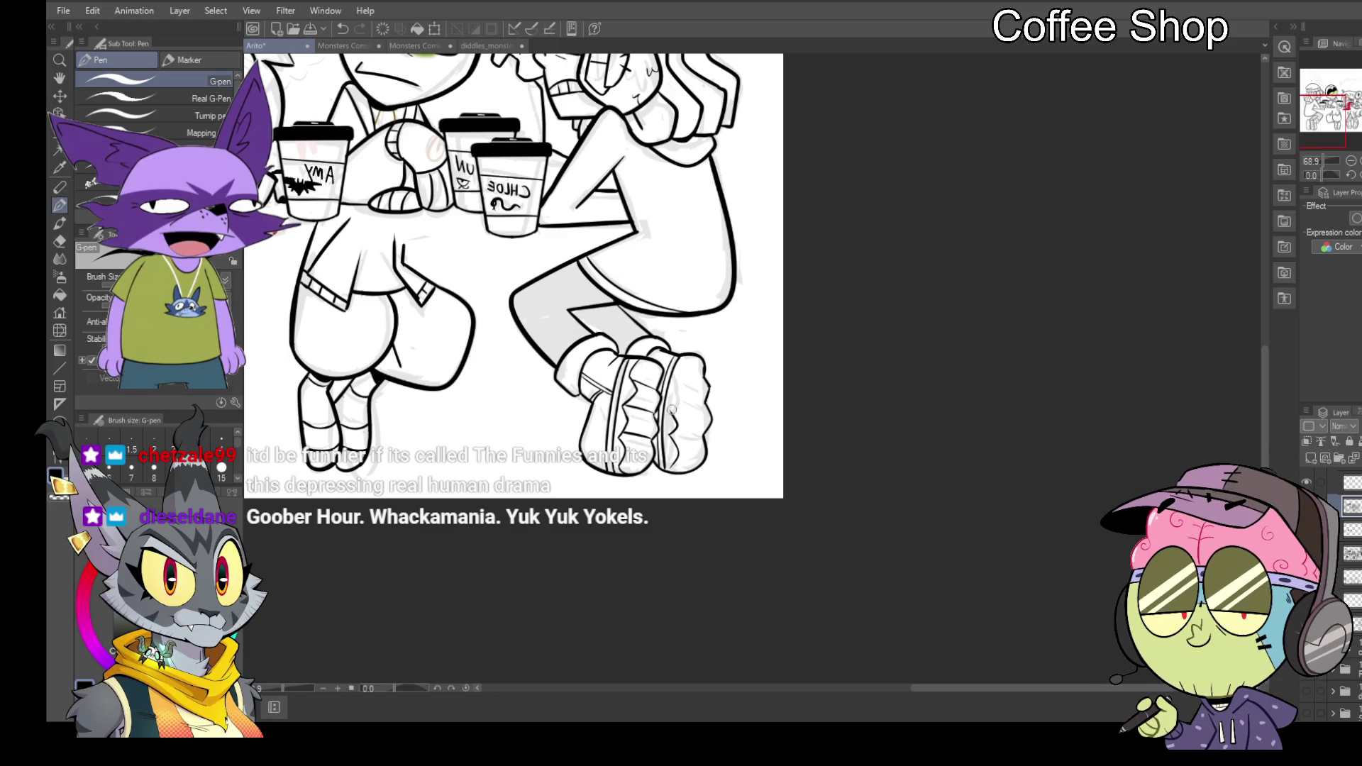
pyautogui.hotkey('ctrl', 'z')
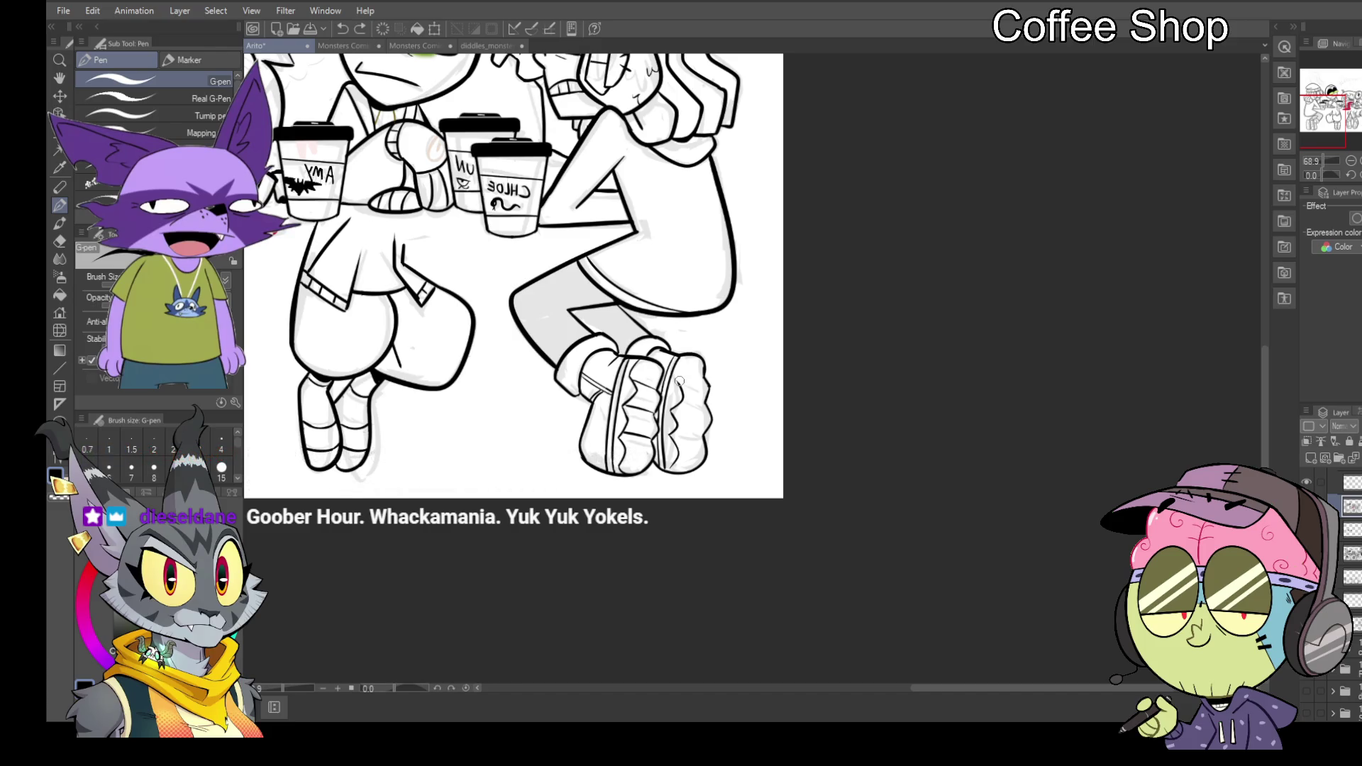
pyautogui.moveTo(679, 380); pyautogui.dragTo(676, 365)
pyautogui.hotkey('ctrl', 'z')
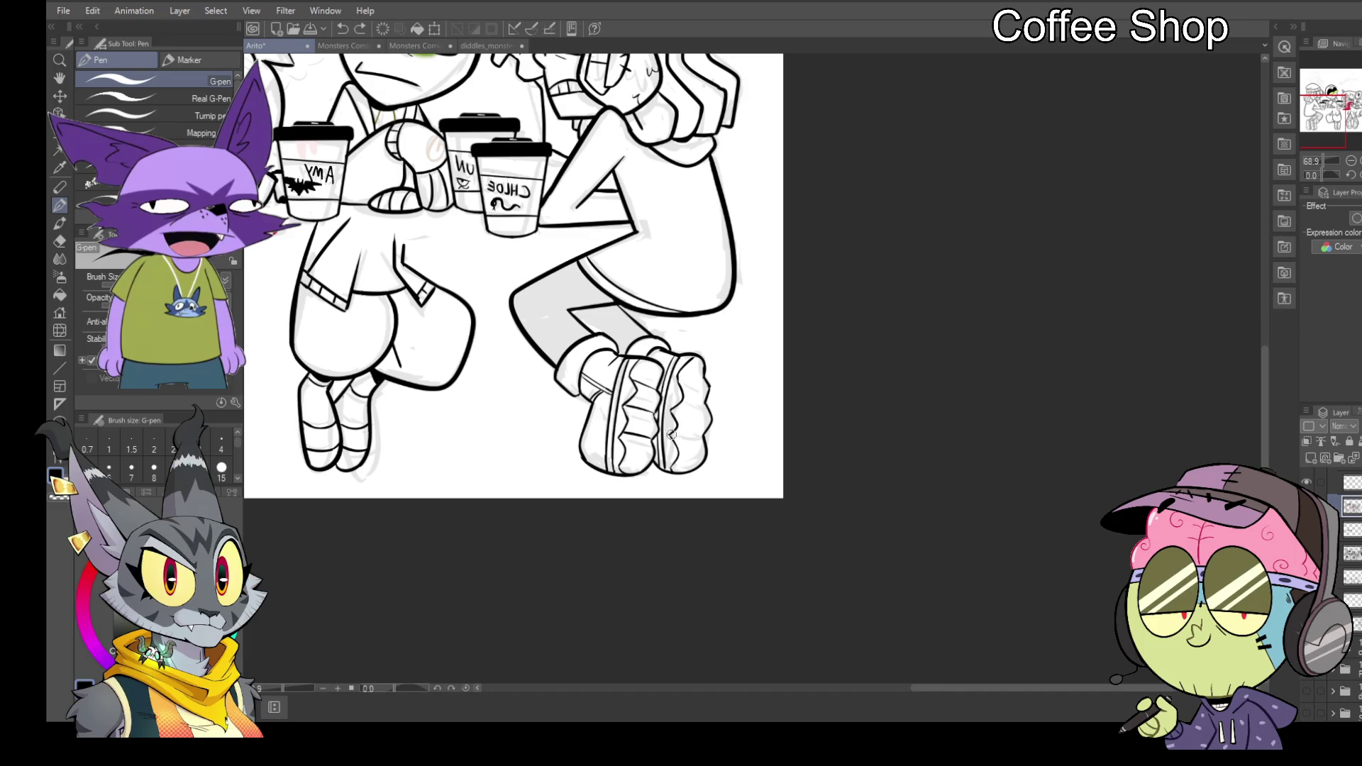
pyautogui.moveTo(669, 412); pyautogui.dragTo(701, 401)
# - Close the sneaker's top-right edge and redraw its right edge
pyautogui.moveTo(689, 353); pyautogui.dragTo(706, 381)
pyautogui.hotkey('ctrl', 'z')
pyautogui.moveTo(692, 353); pyautogui.dragTo(707, 380)
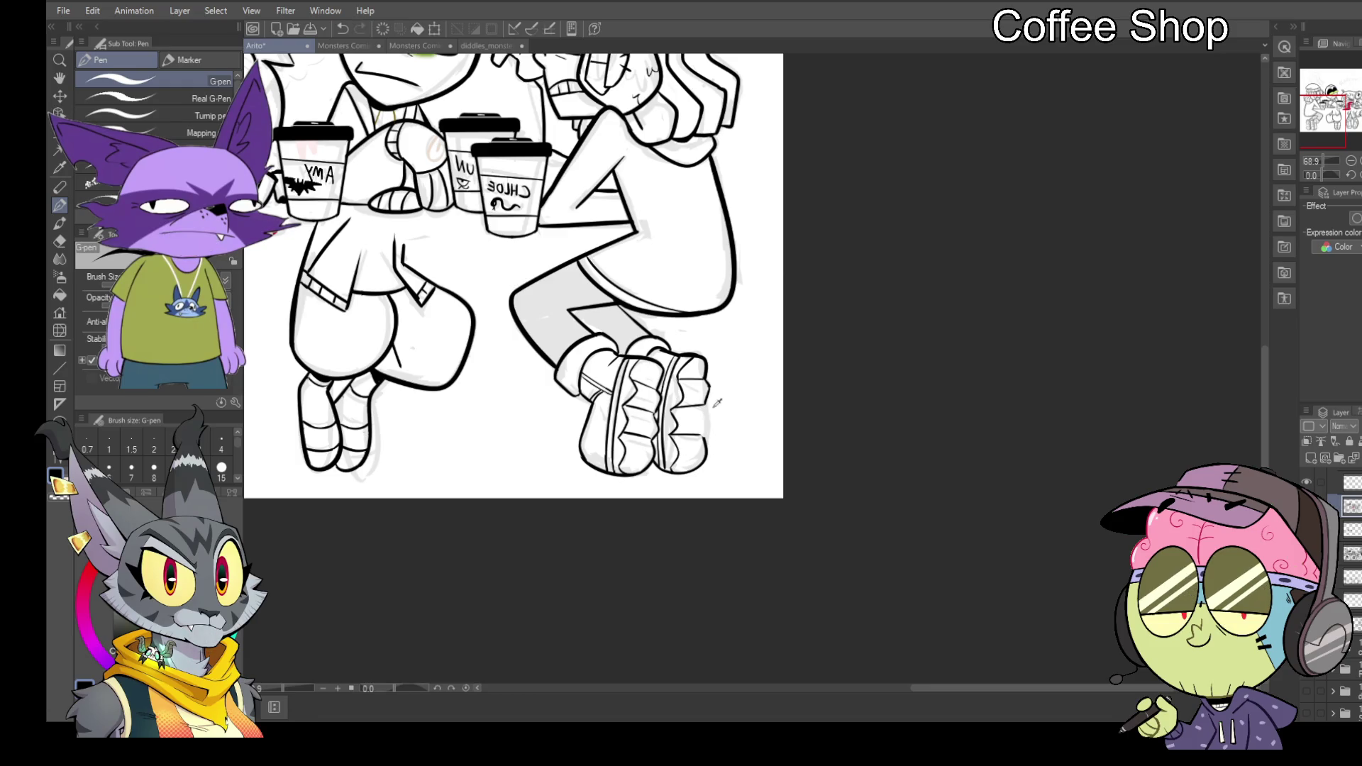
pyautogui.hotkey('ctrl', 'z')
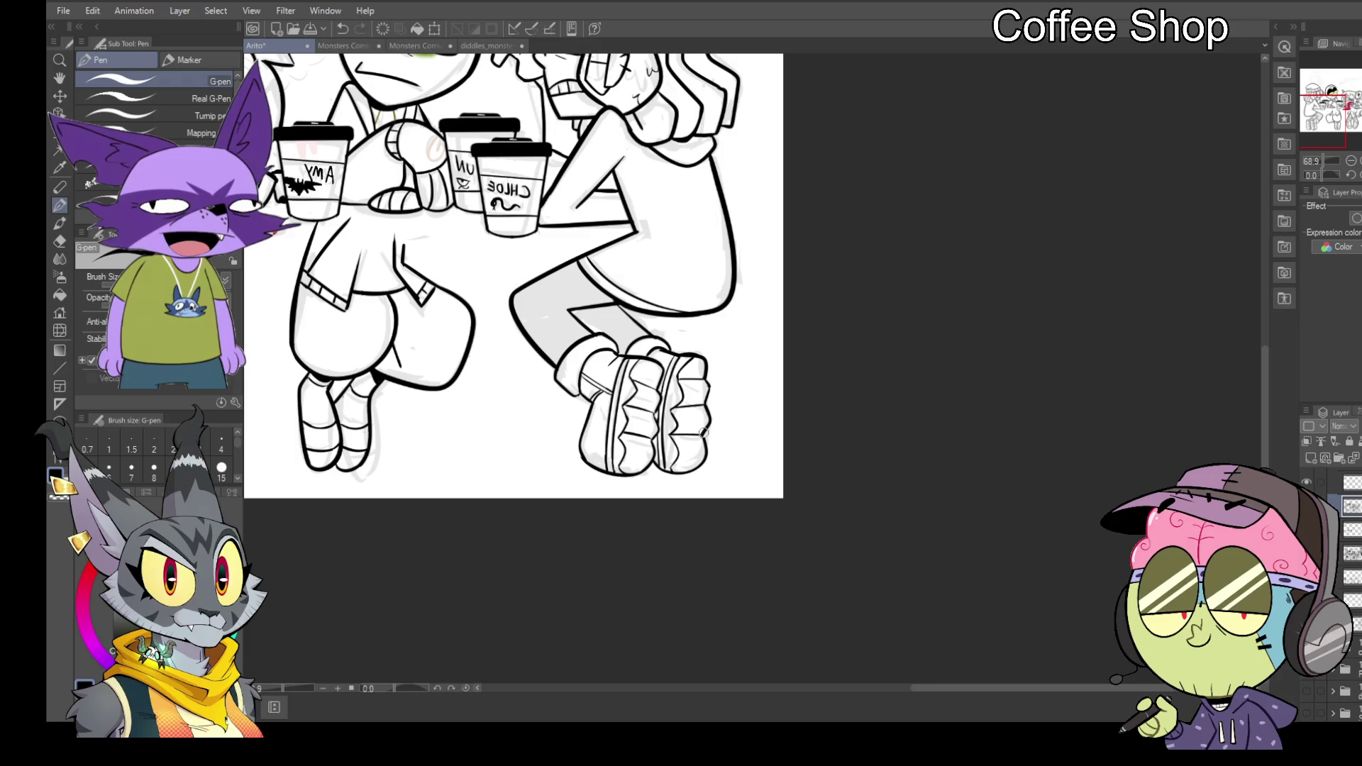
pyautogui.moveTo(704, 399); pyautogui.dragTo(710, 440)
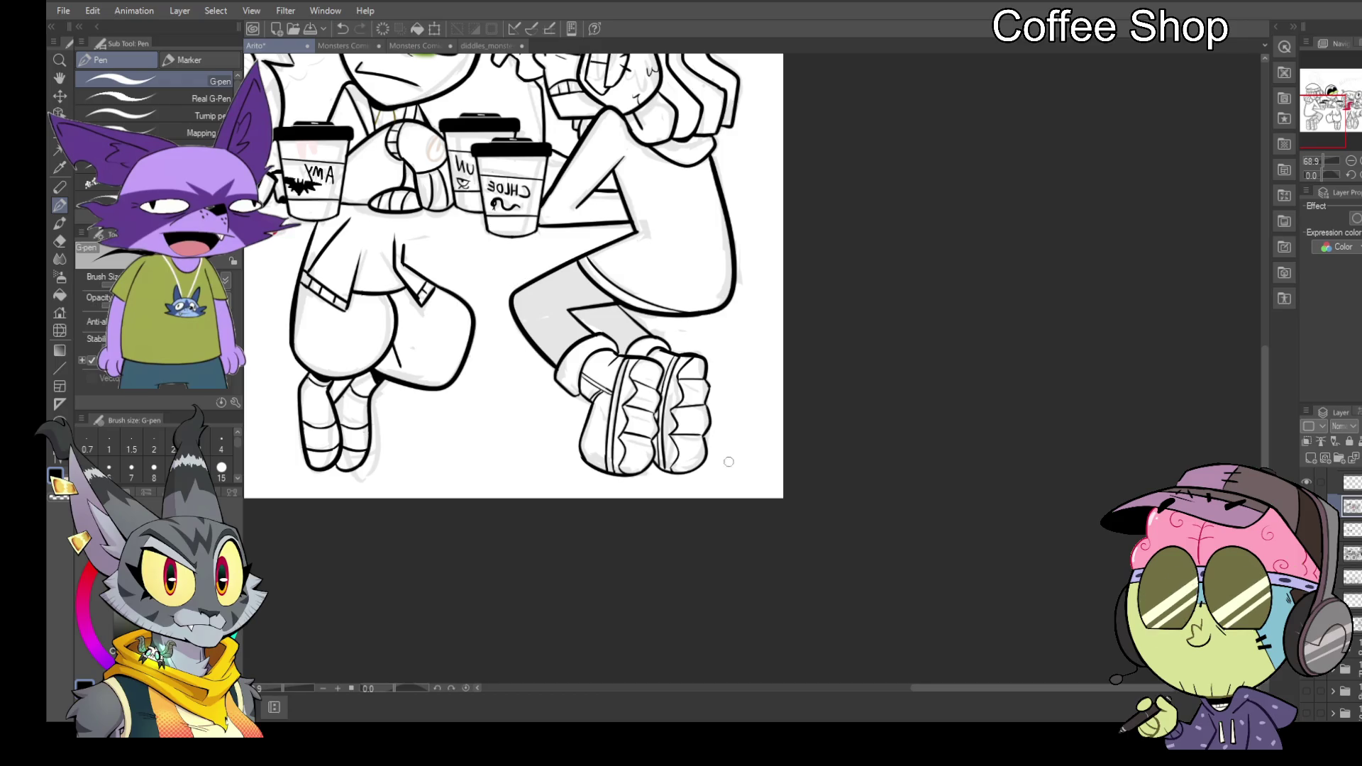
pyautogui.hotkey('ctrl', 'z')
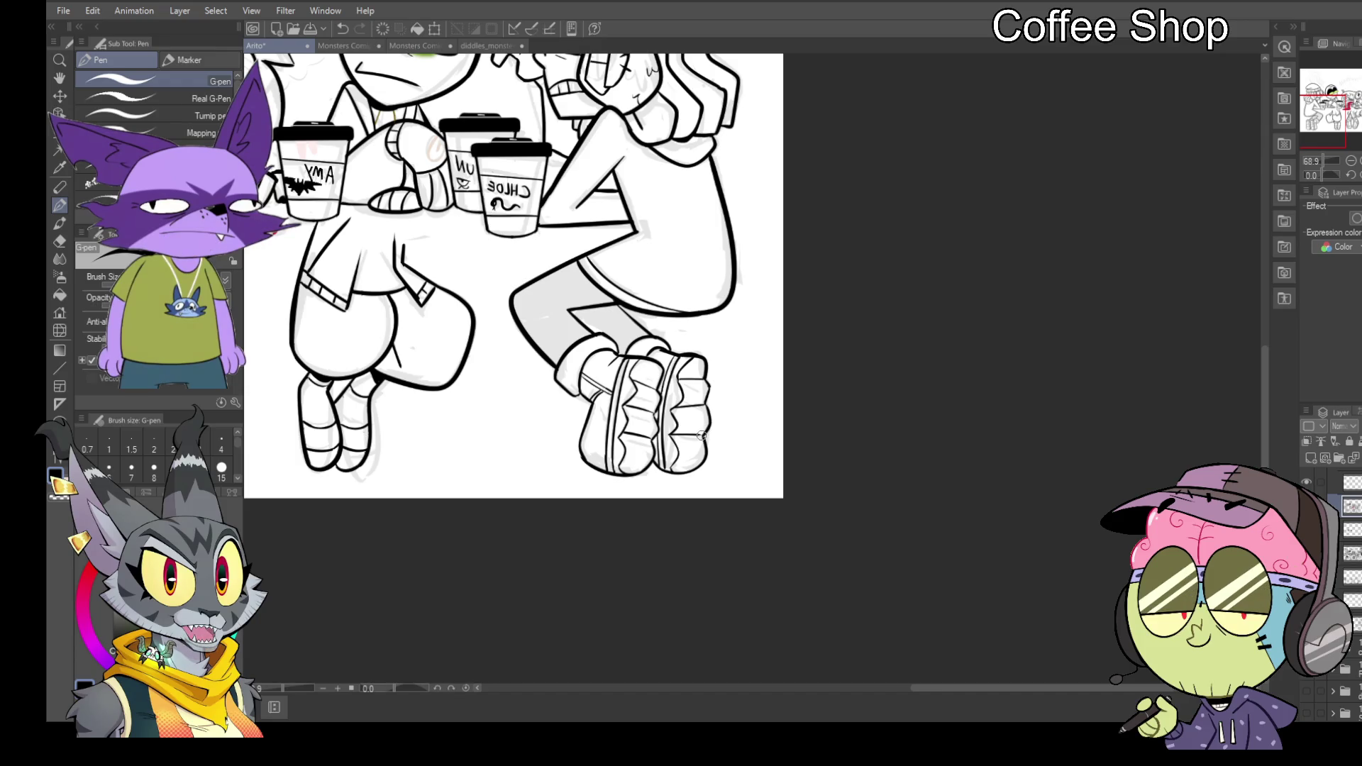
pyautogui.moveTo(700, 435)
pyautogui.mouseDown()
pyautogui.moveTo(712, 405)
pyautogui.moveTo(704, 431)
pyautogui.mouseUp()
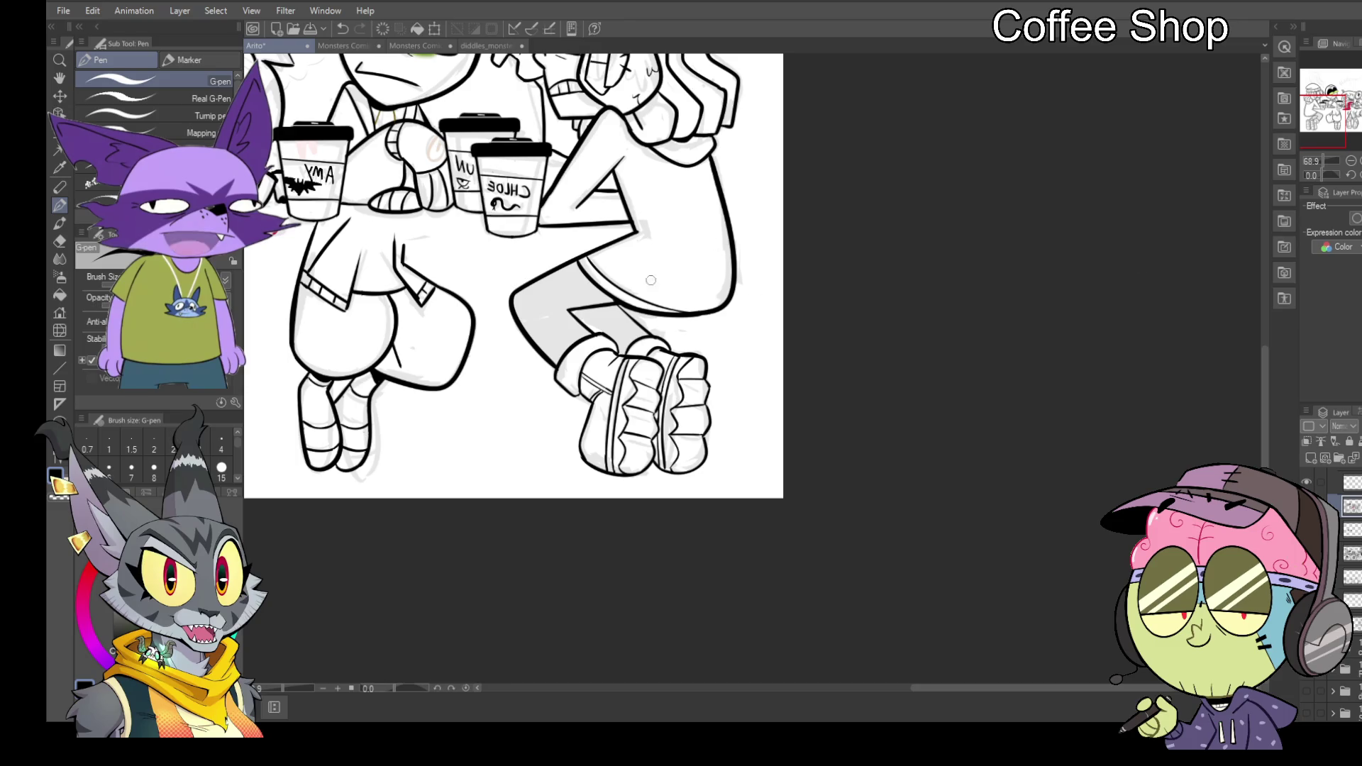
# - Add small strokes along the leg lines above the sneakers
pyautogui.moveTo(644, 321); pyautogui.dragTo(668, 310)
pyautogui.hotkey('ctrl', 'z')
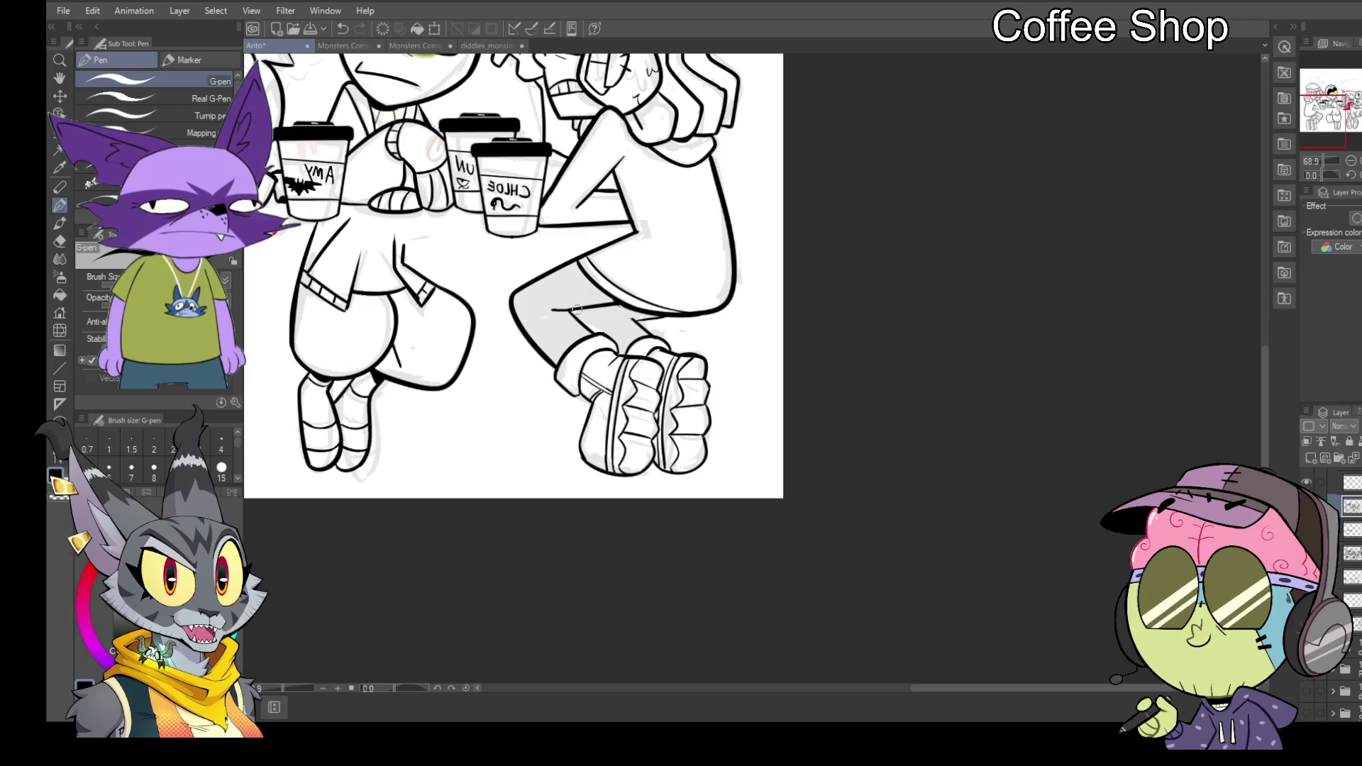
pyautogui.moveTo(572, 310); pyautogui.dragTo(537, 305)
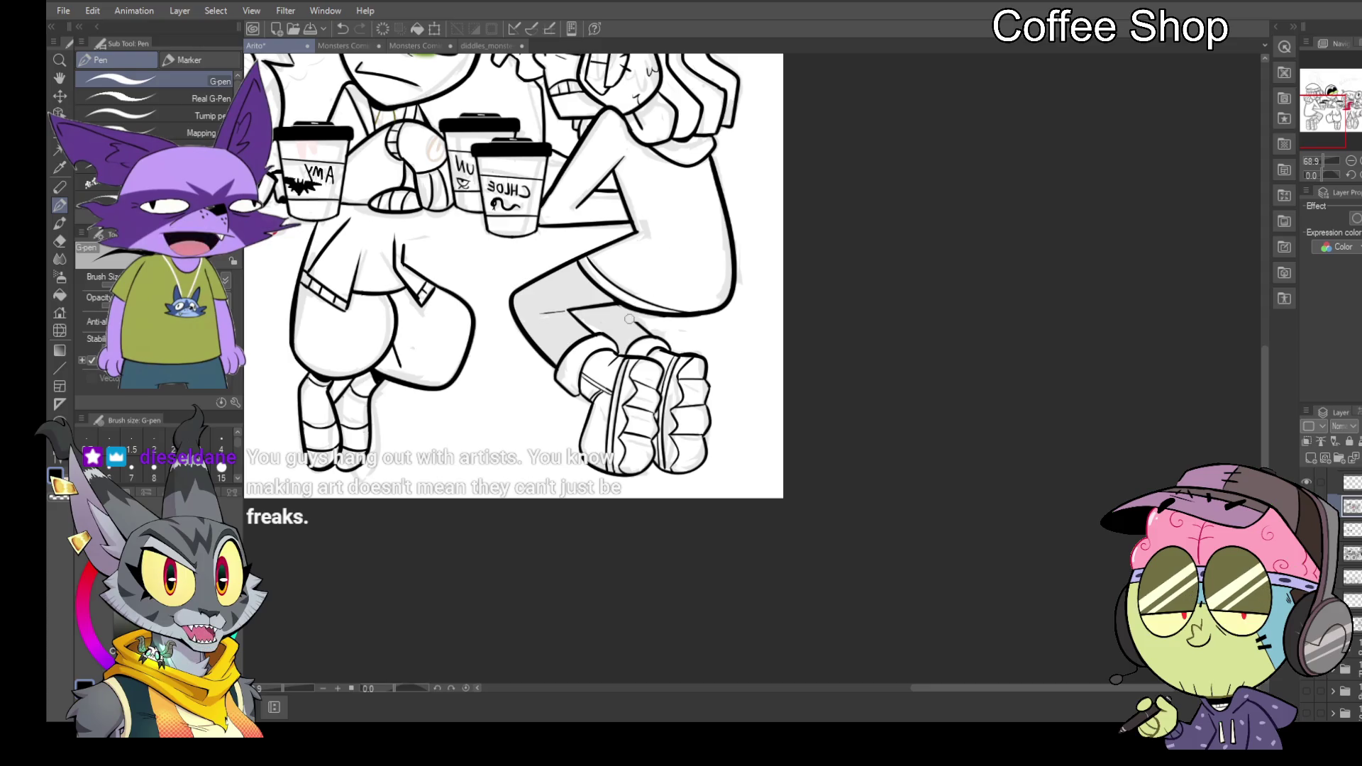
pyautogui.moveTo(620, 323); pyautogui.dragTo(637, 319)
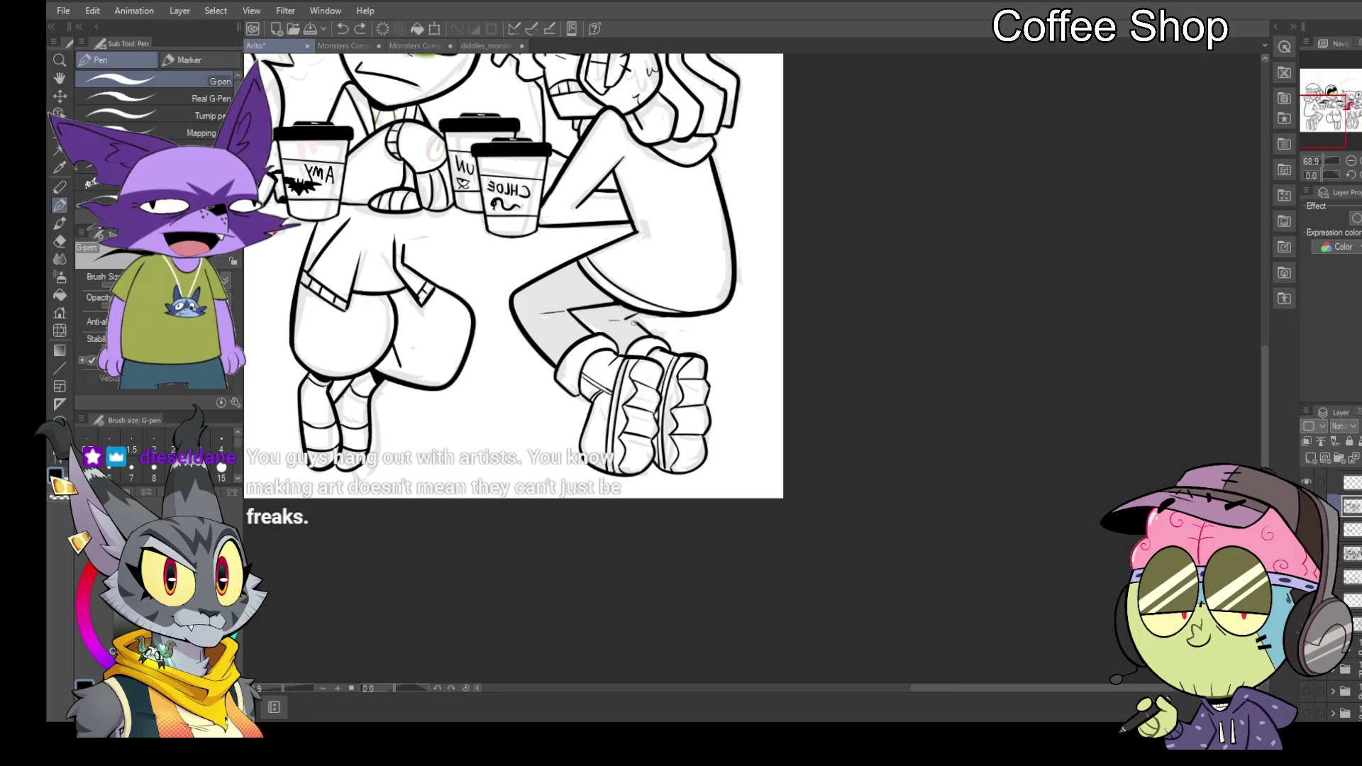
pyautogui.moveTo(646, 329); pyautogui.dragTo(649, 334)
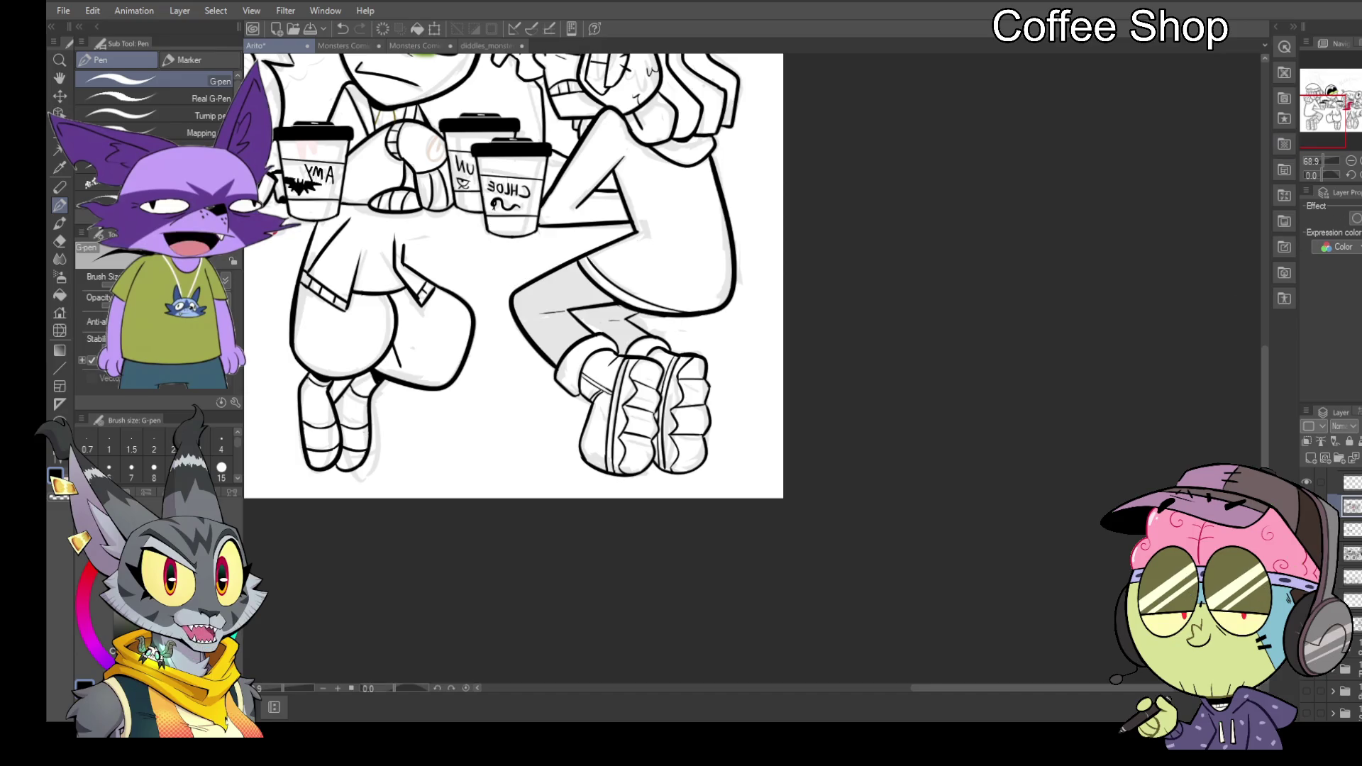
pyautogui.moveTo(1256, 256); pyautogui.dragTo(1255, 256)
pyautogui.scroll(-3, 752, 355)
# - Zoom out to view the whole café scene, recentre, zoom back in, and scroll right to the sketched figures
pyautogui.scroll(3, 851, 355)
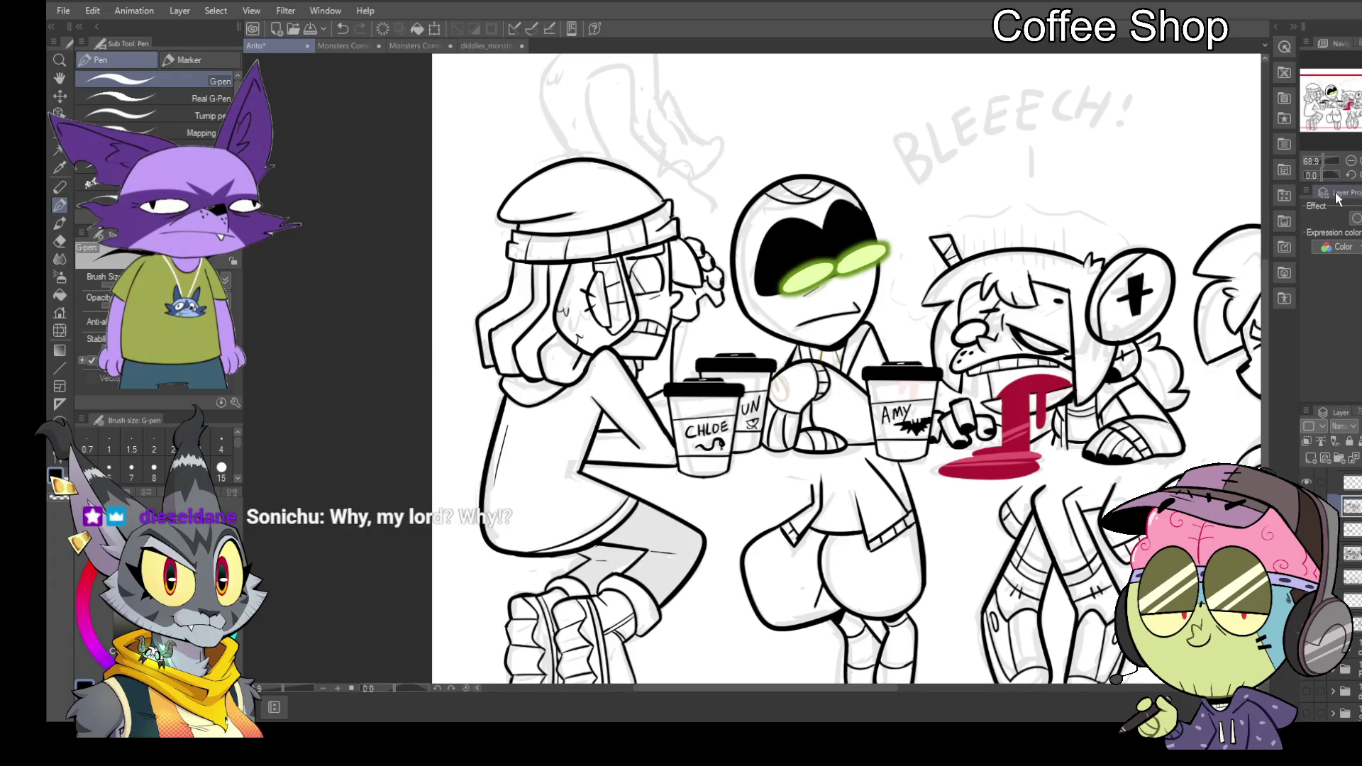
pyautogui.click(1323, 157)
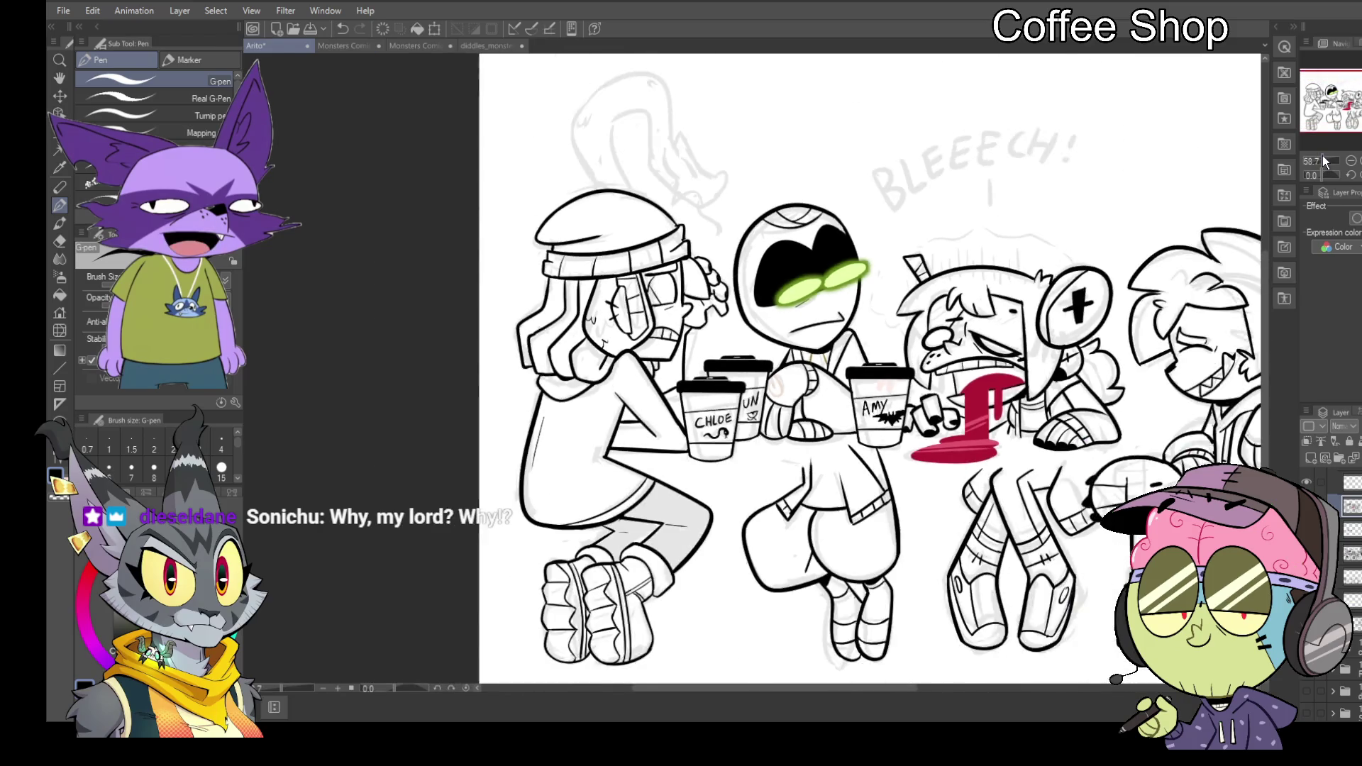
pyautogui.click(1322, 157)
pyautogui.click(1320, 157)
pyautogui.moveTo(1306, 555); pyautogui.dragTo(1092, 534)
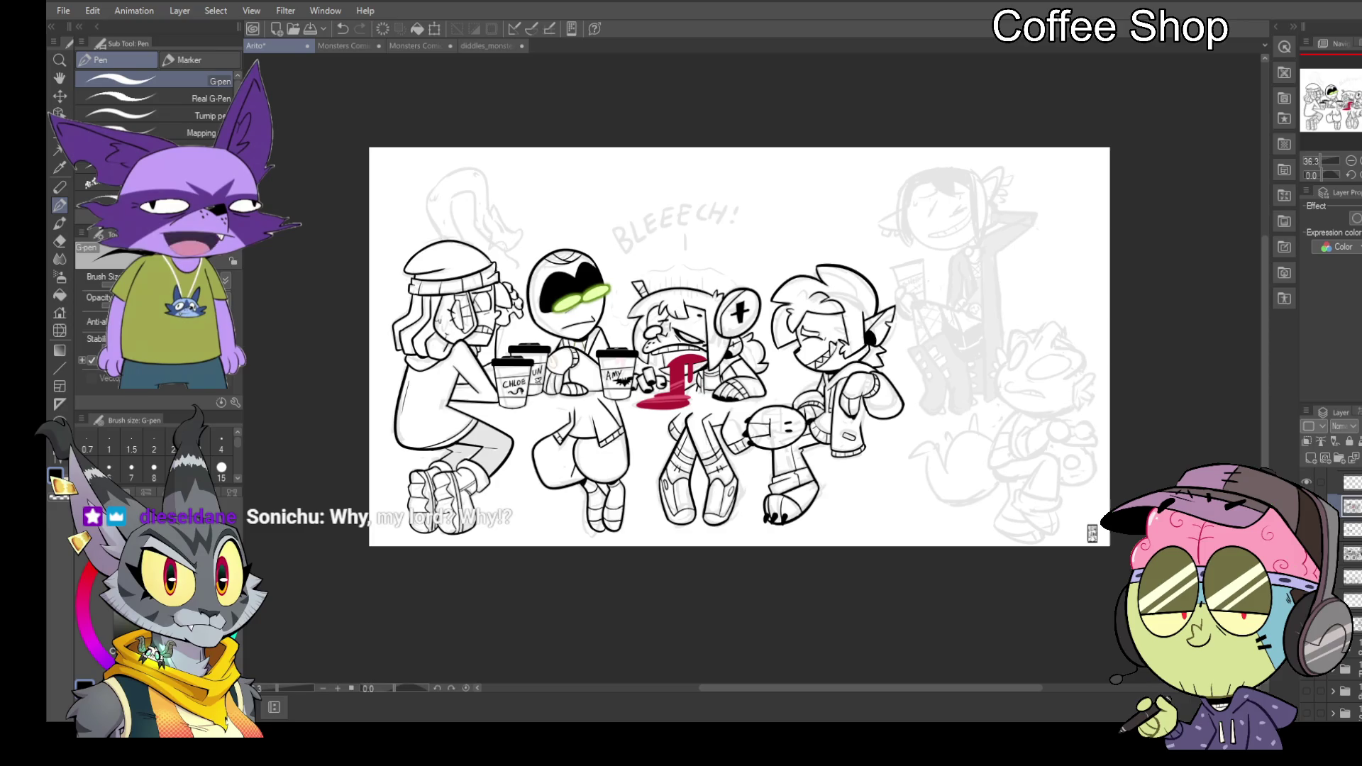
pyautogui.moveTo(1093, 533)
pyautogui.mouseDown()
pyautogui.moveTo(1032, 537)
pyautogui.moveTo(1205, 585)
pyautogui.mouseUp()
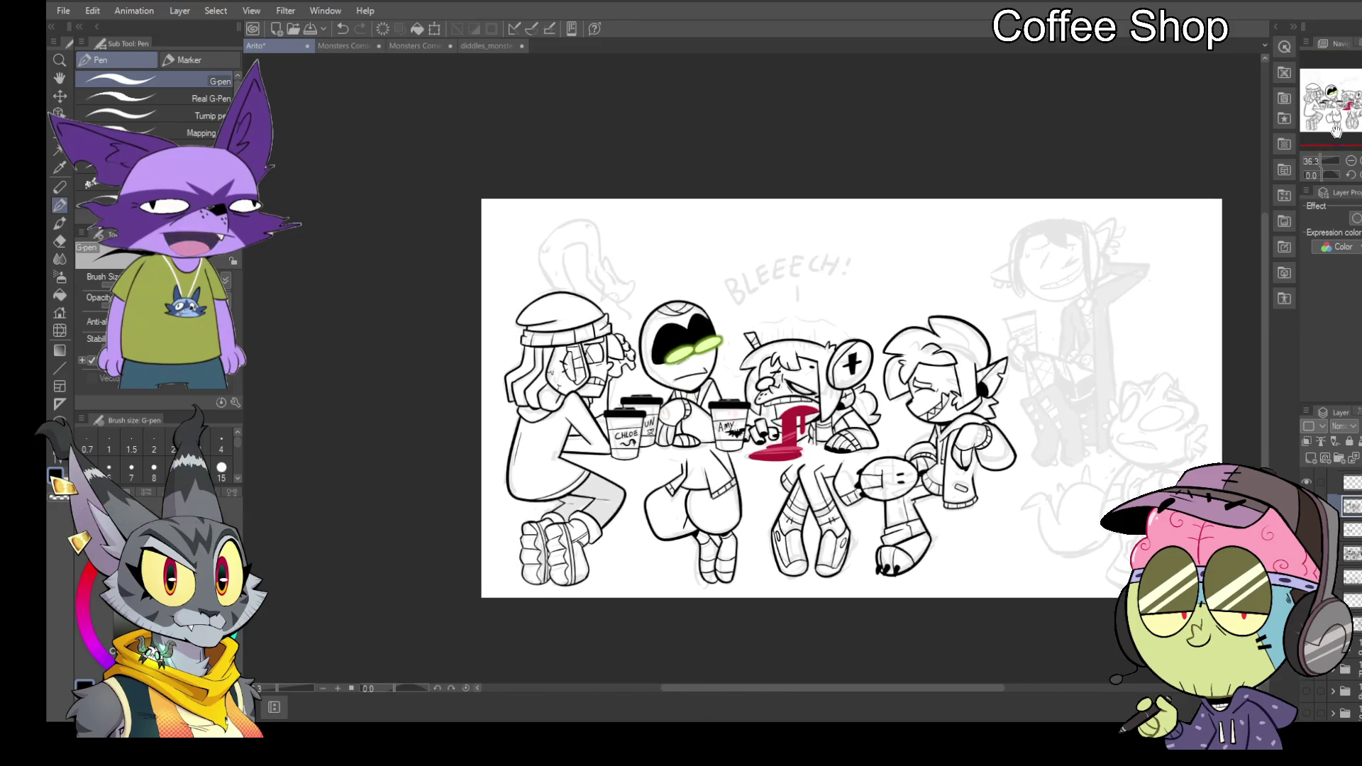
pyautogui.moveTo(1324, 164); pyautogui.dragTo(1329, 160)
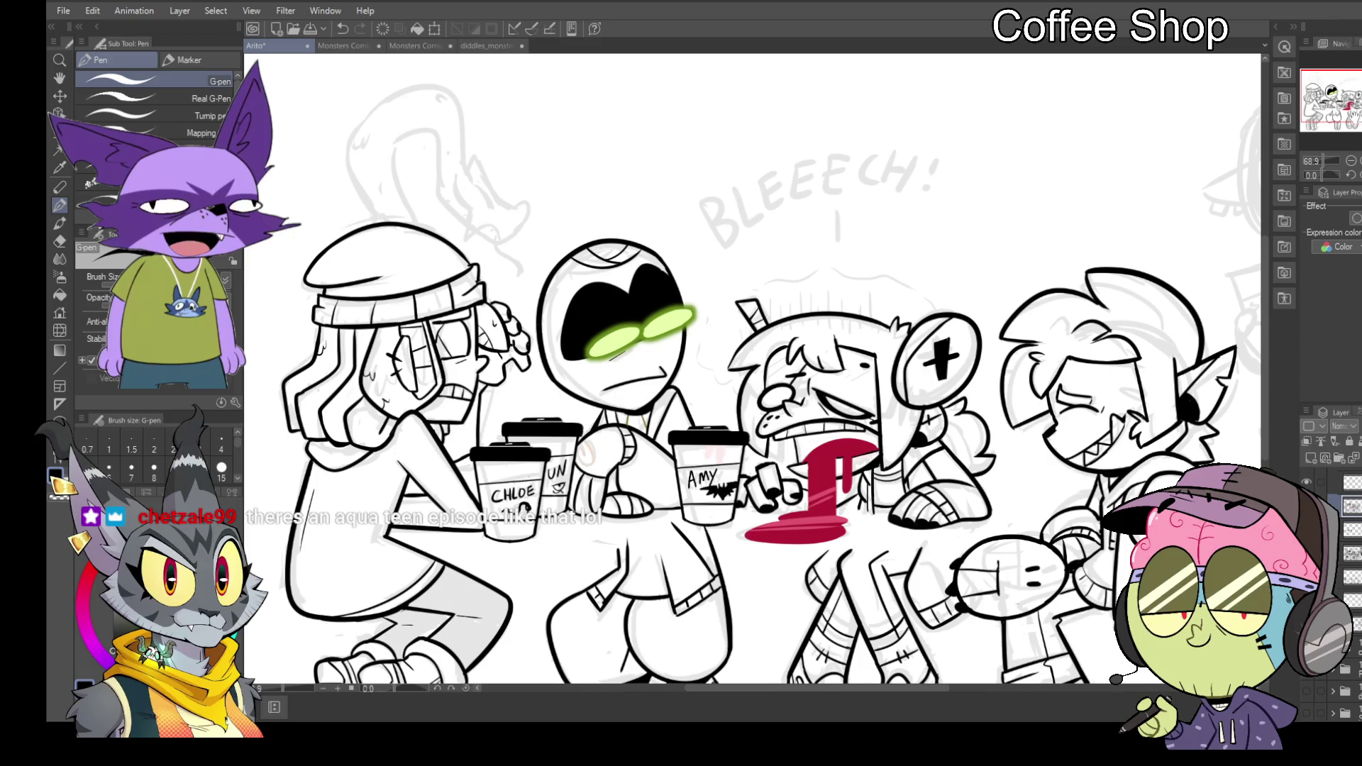
pyautogui.hscroll(3, 752, 369)
pyautogui.hscroll(4, 752, 369)
pyautogui.hscroll(2, 752, 369)
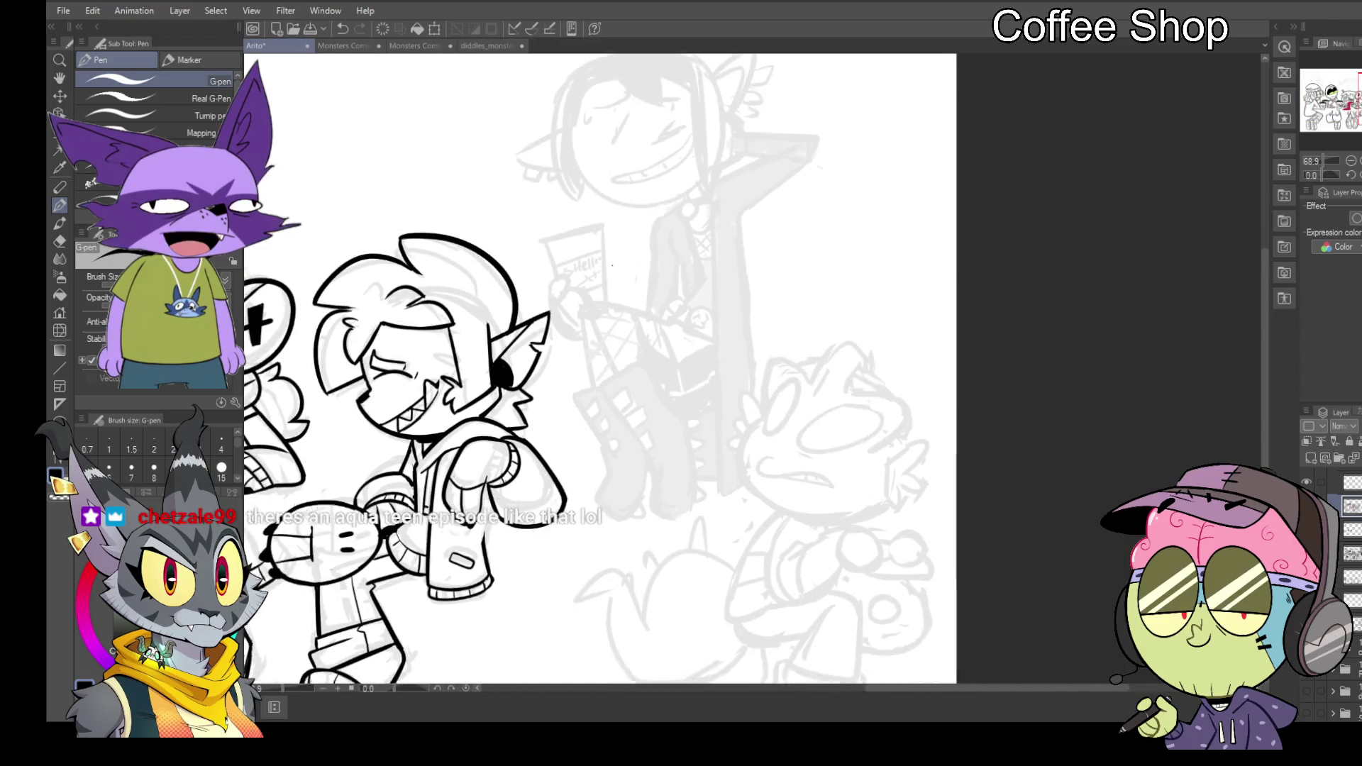
# - Ink the cat-like creature's pointed top-of-head arc, then fit the canvas to the window
pyautogui.scroll(-2, 599, 369)
pyautogui.moveTo(810, 315); pyautogui.dragTo(761, 348)
pyautogui.hotkey('ctrl', 'z')
pyautogui.hotkey('ctrl', 'z')
pyautogui.moveTo(870, 298); pyautogui.dragTo(762, 345)
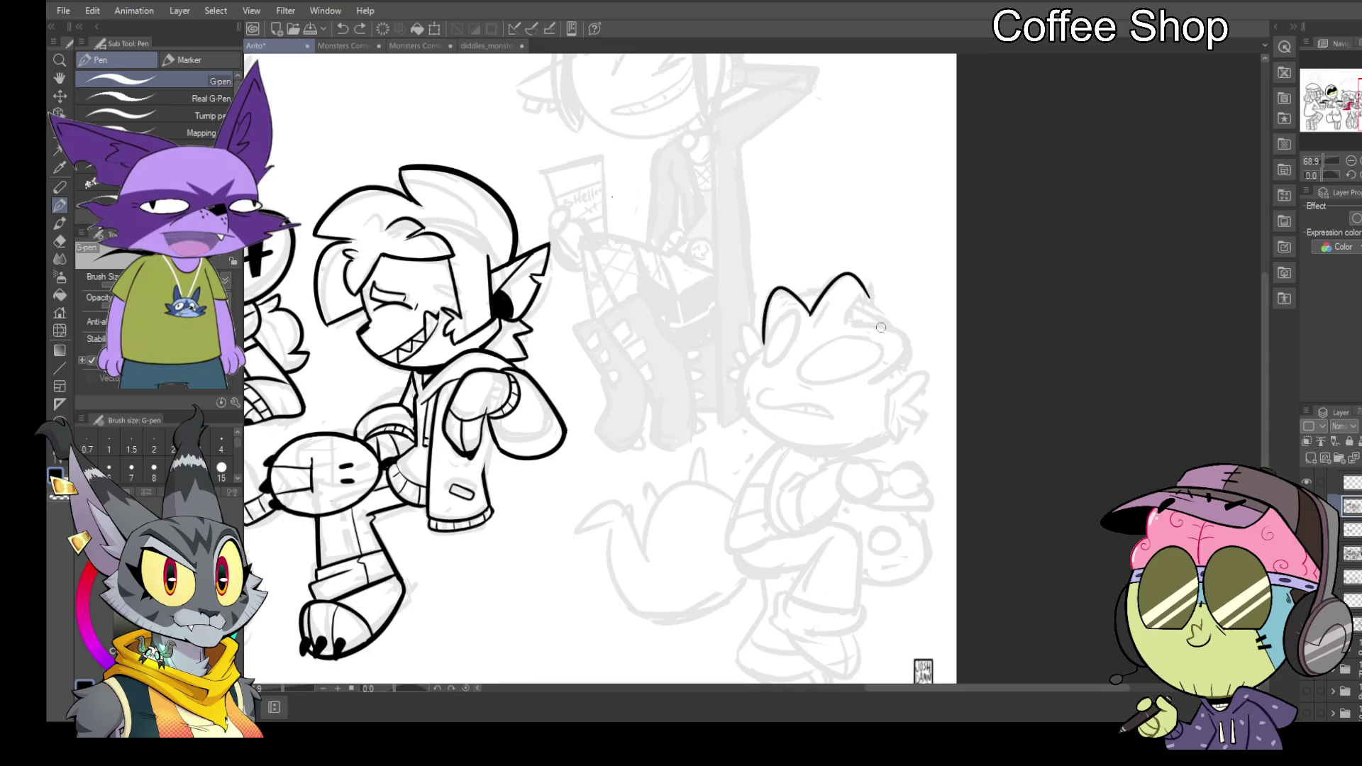
pyautogui.moveTo(800, 298); pyautogui.dragTo(883, 325)
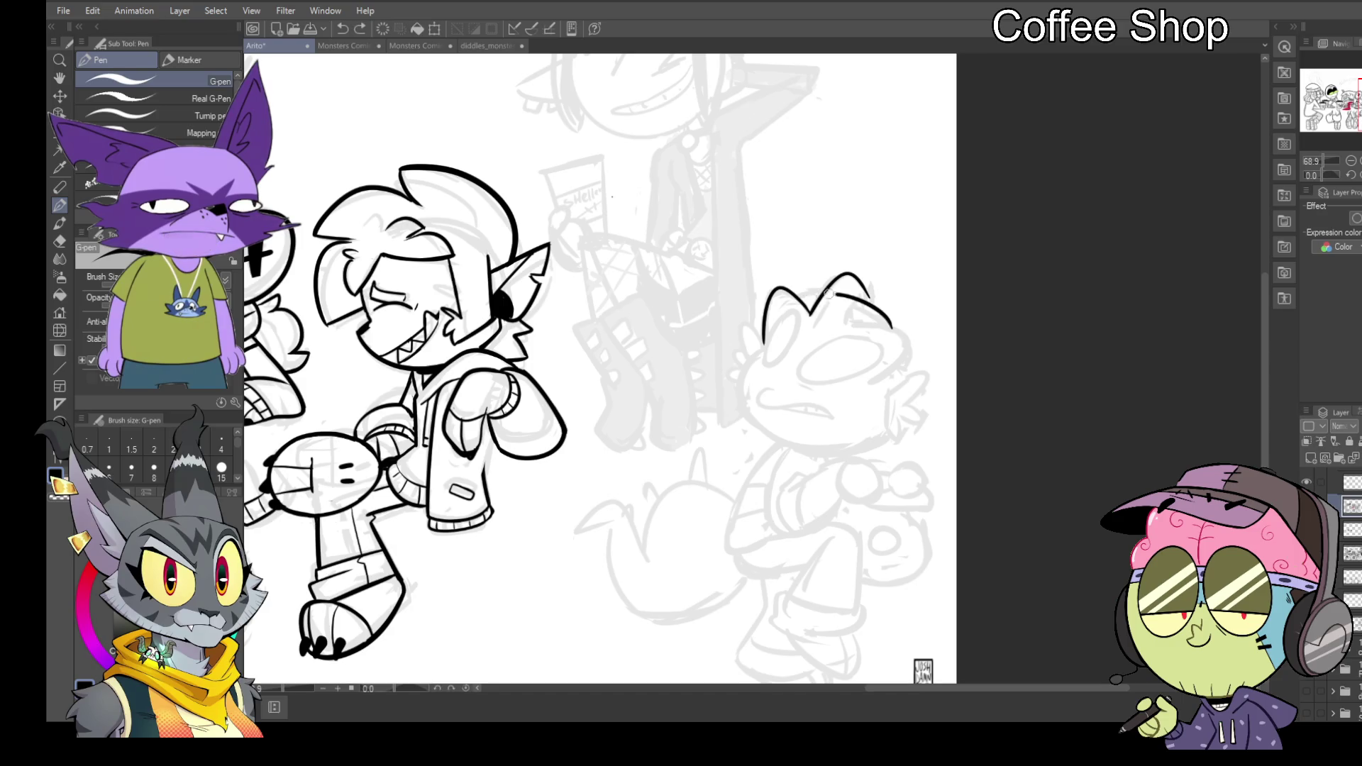
pyautogui.hotkey('ctrl', 'z')
pyautogui.moveTo(799, 297); pyautogui.dragTo(891, 331)
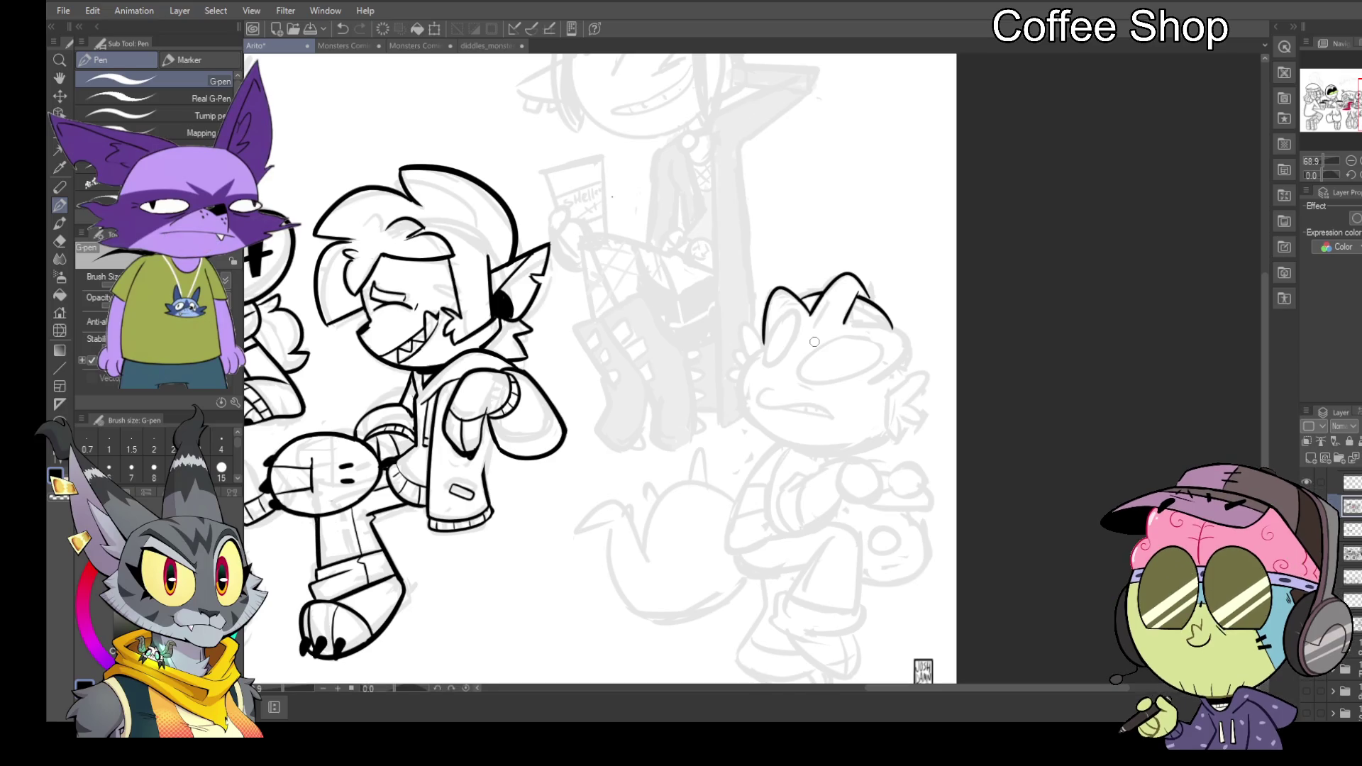
pyautogui.hotkey('ctrl', '0')
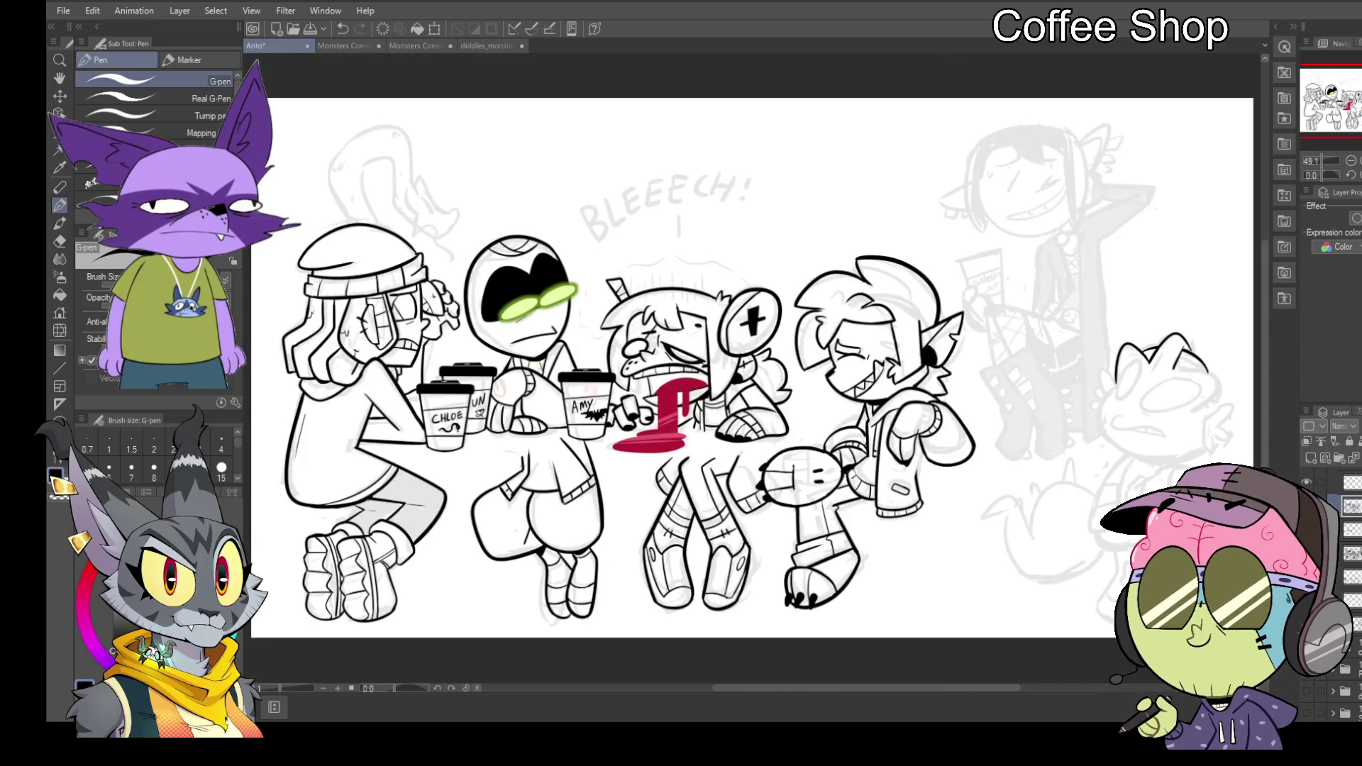
# - On the mirrored, zoomed-in canvas, ink the left side of the creature's head, retrying until clean
pyautogui.press('h')
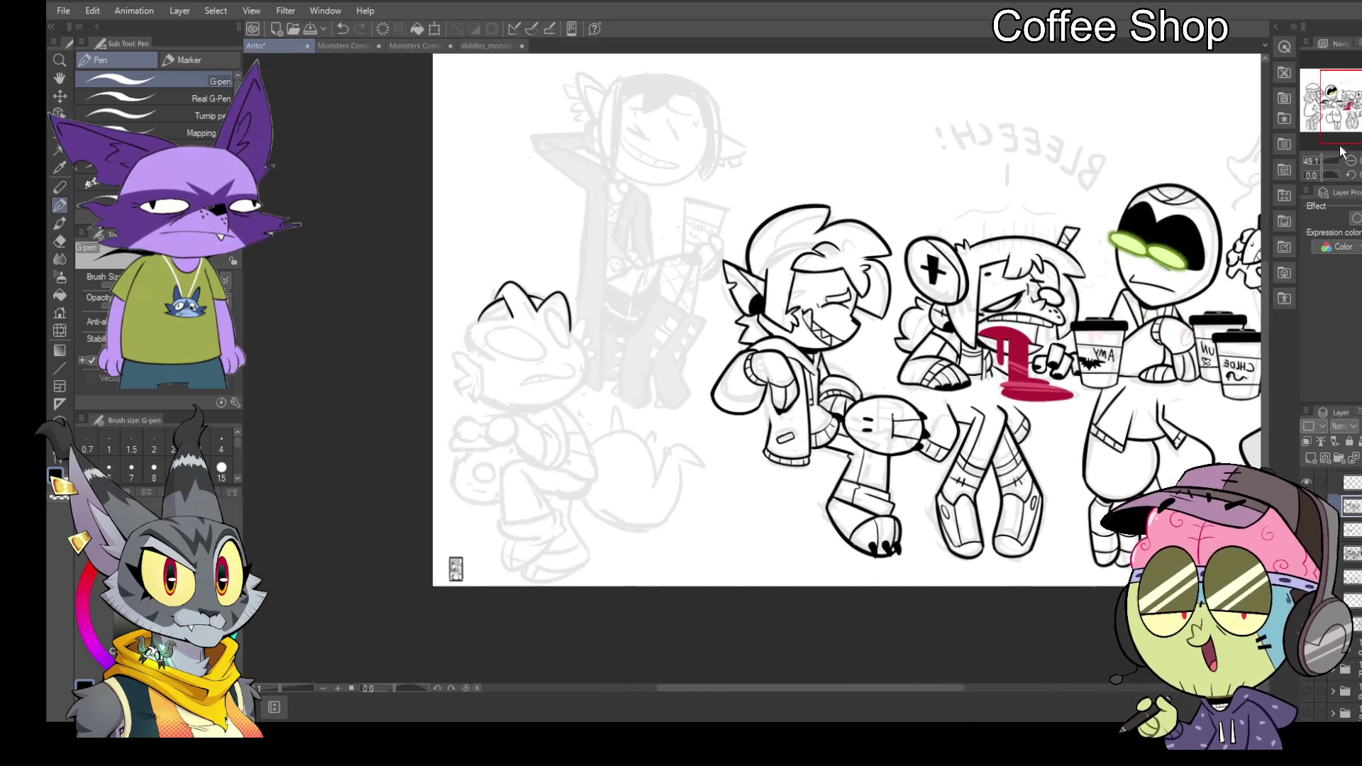
pyautogui.moveTo(1326, 158); pyautogui.dragTo(1323, 156)
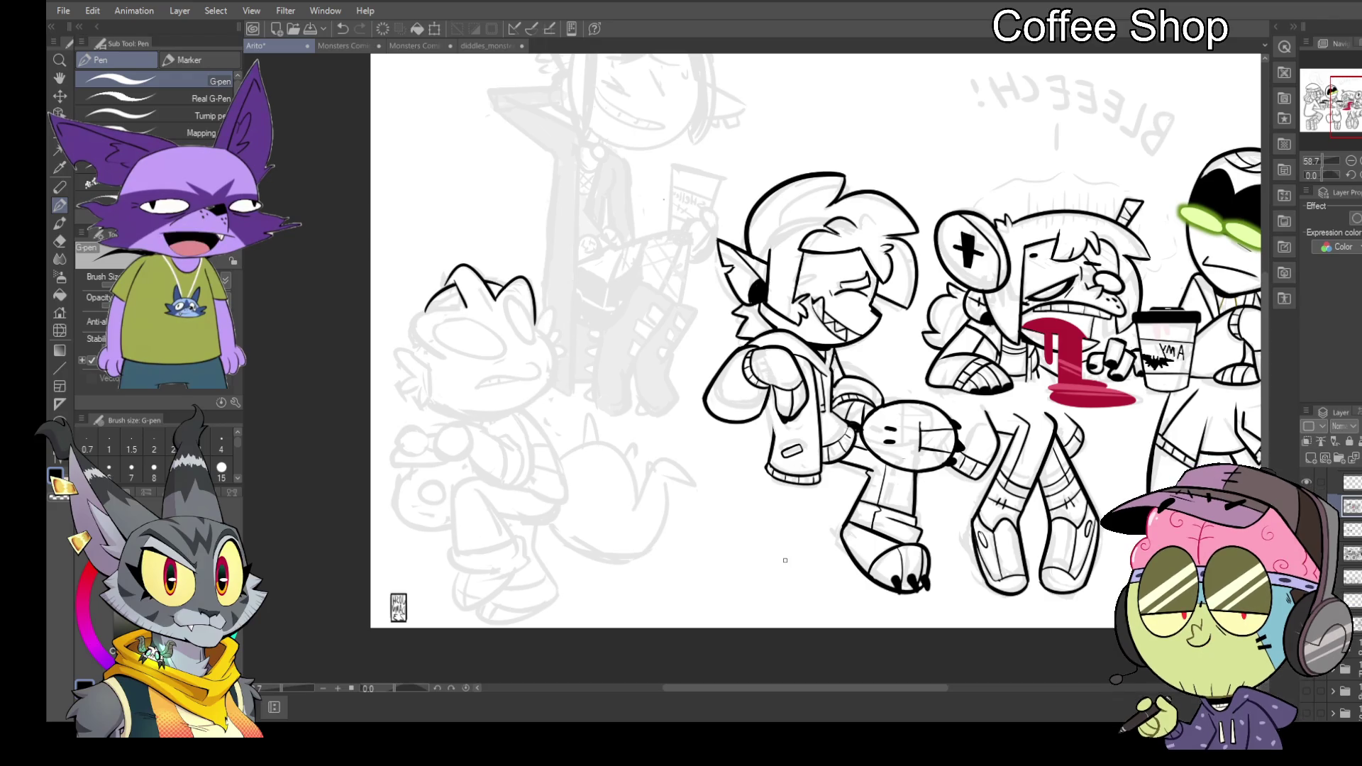
pyautogui.moveTo(912, 688); pyautogui.dragTo(876, 689)
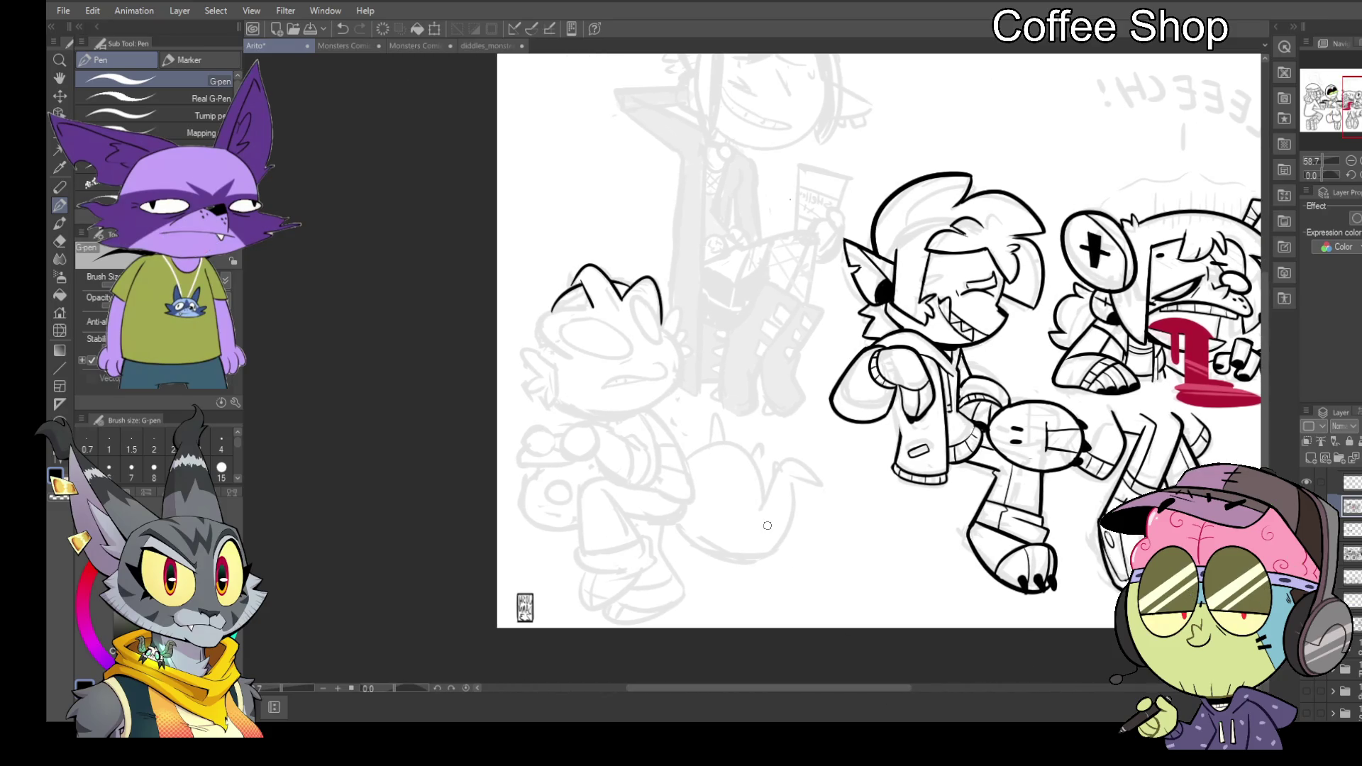
pyautogui.hotkey('ctrl', 'z')
pyautogui.moveTo(562, 296); pyautogui.dragTo(540, 376)
pyautogui.hotkey('ctrl', 'z')
pyautogui.hotkey('ctrl', 'z')
pyautogui.moveTo(593, 307); pyautogui.dragTo(562, 359)
pyautogui.hotkey('ctrl', 'z')
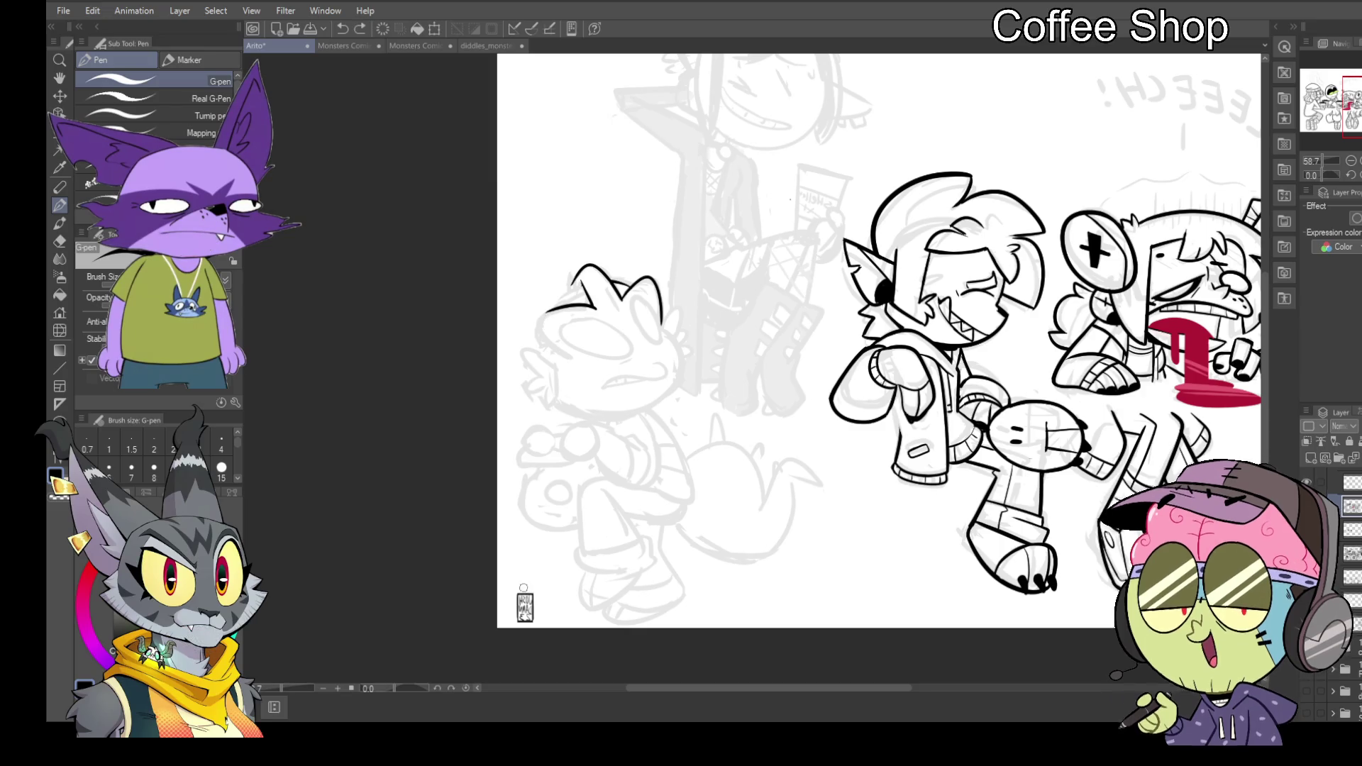
pyautogui.moveTo(584, 287); pyautogui.dragTo(538, 361)
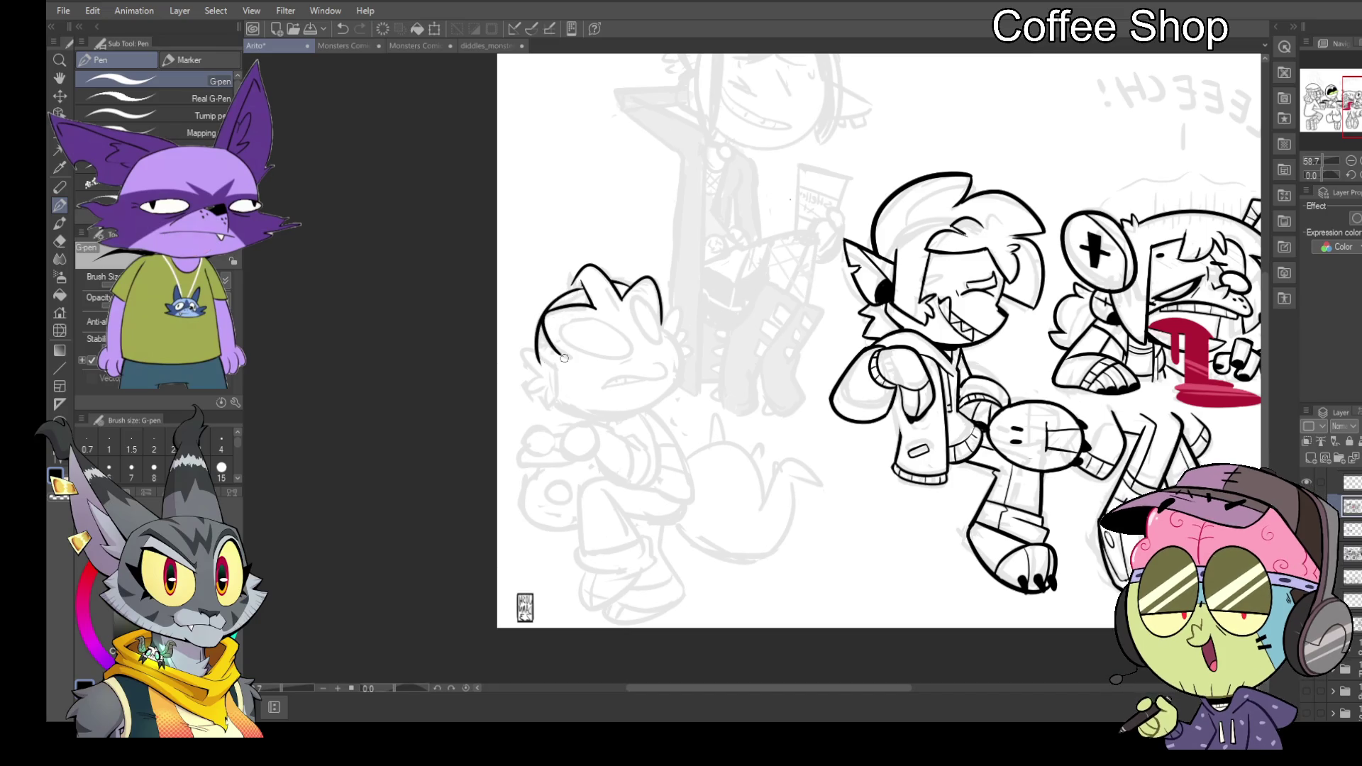
pyautogui.hotkey('ctrl', 'z')
pyautogui.hotkey('ctrl', 'z')
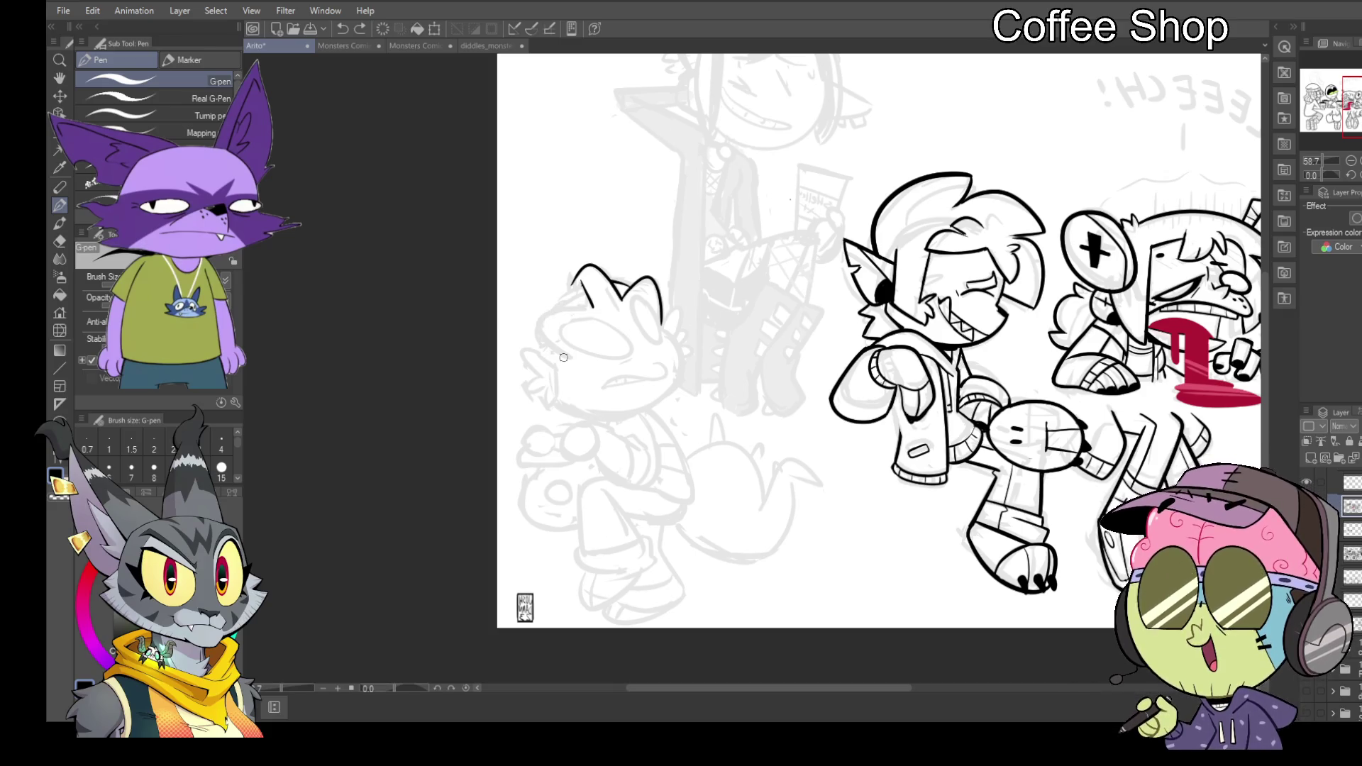
pyautogui.moveTo(584, 285); pyautogui.dragTo(538, 348)
pyautogui.hotkey('ctrl', 'z')
pyautogui.hotkey('ctrl', 'z')
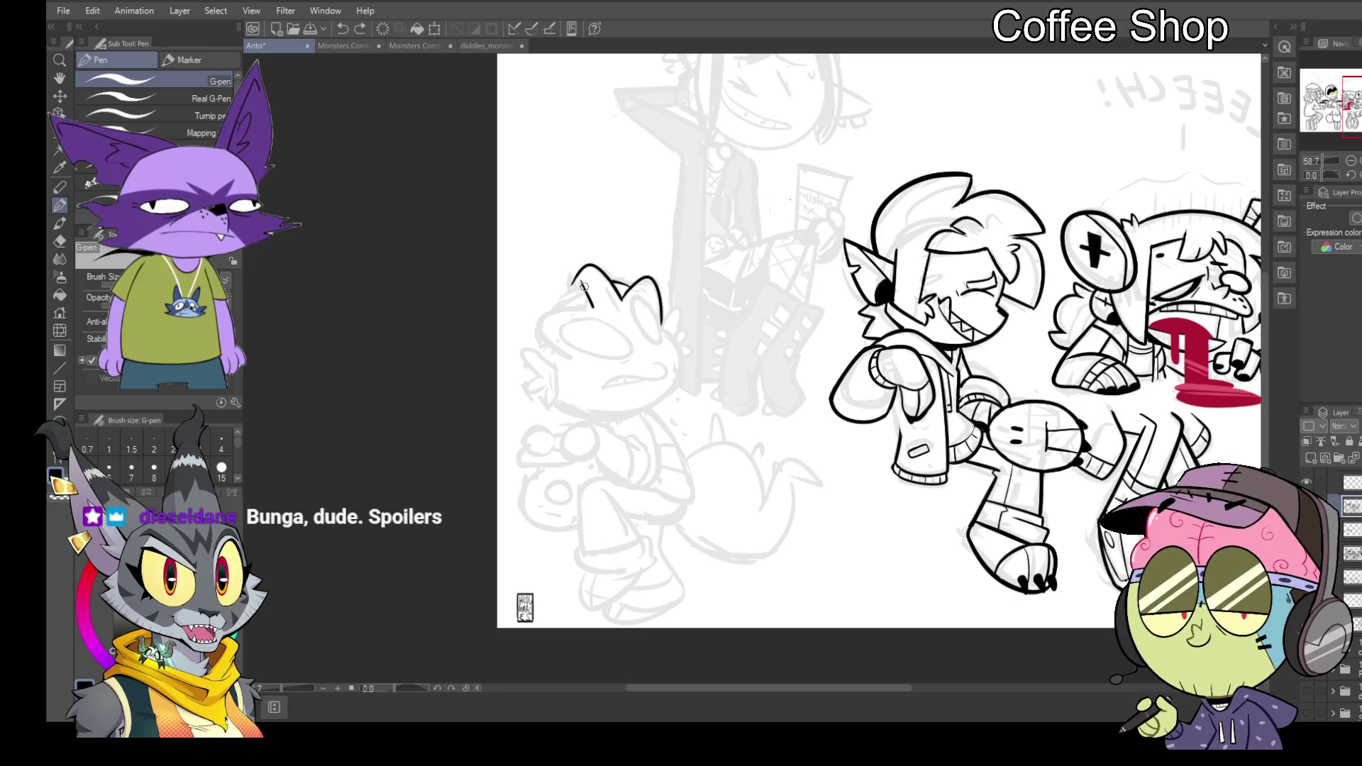
pyautogui.moveTo(583, 285); pyautogui.dragTo(536, 365)
pyautogui.hotkey('ctrl', 'z')
pyautogui.moveTo(578, 285); pyautogui.dragTo(536, 370)
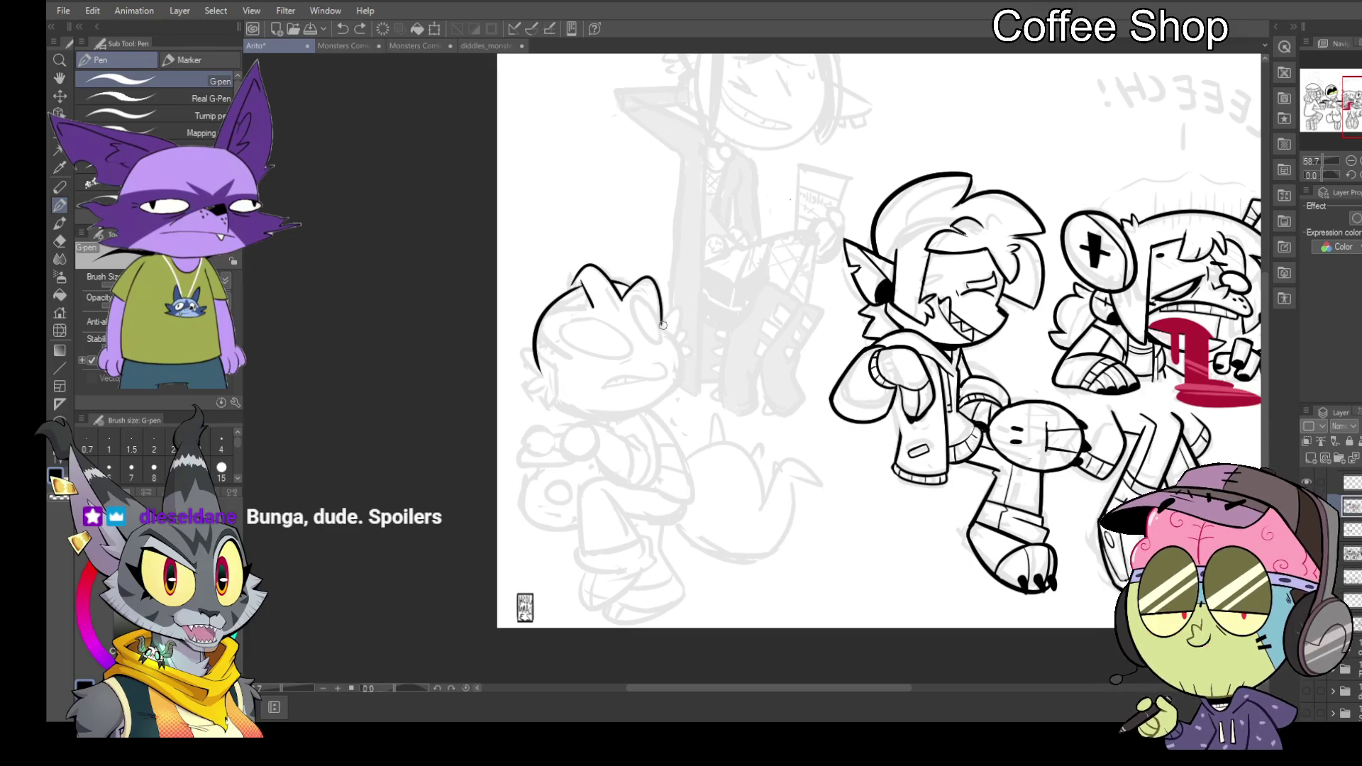
# - Ink the head's right side down to the cheek and close the bottom with a chin line
pyautogui.moveTo(663, 325); pyautogui.dragTo(674, 393)
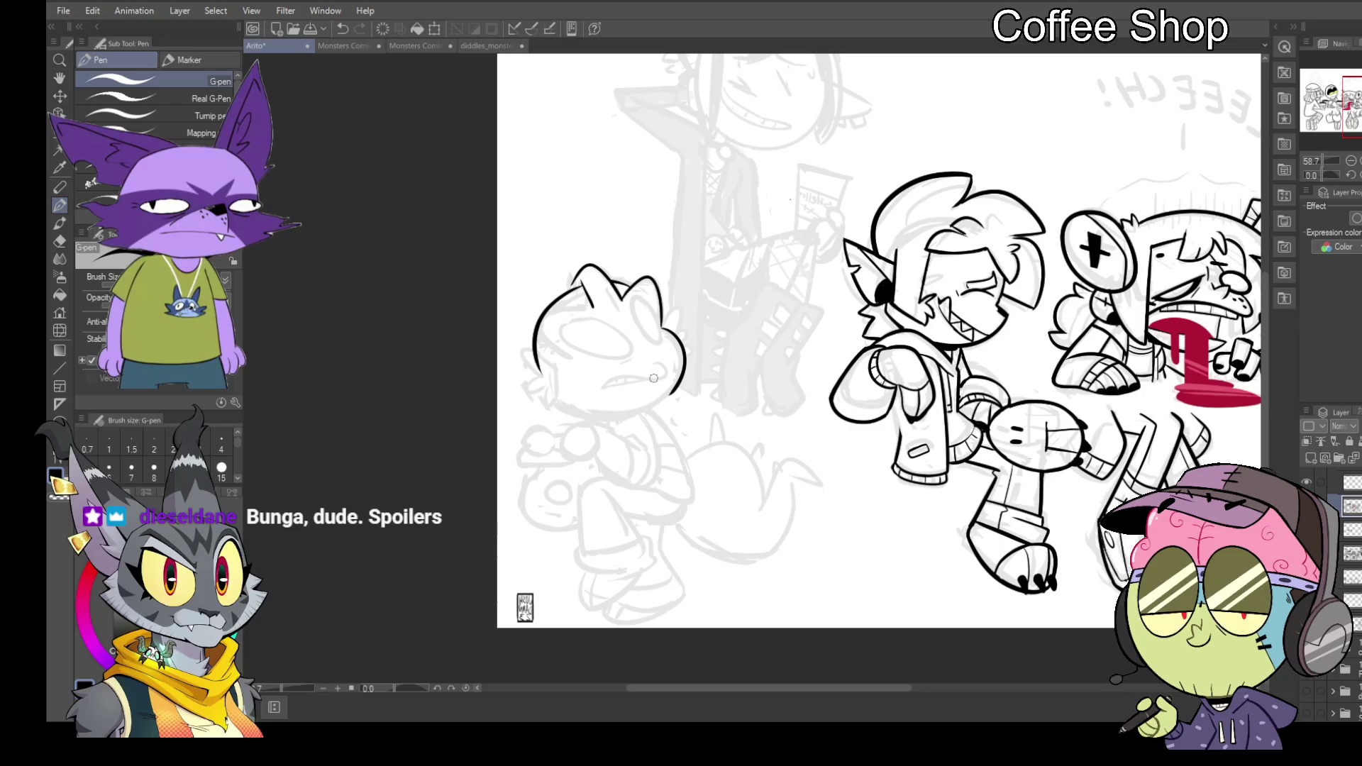
pyautogui.press('alt')
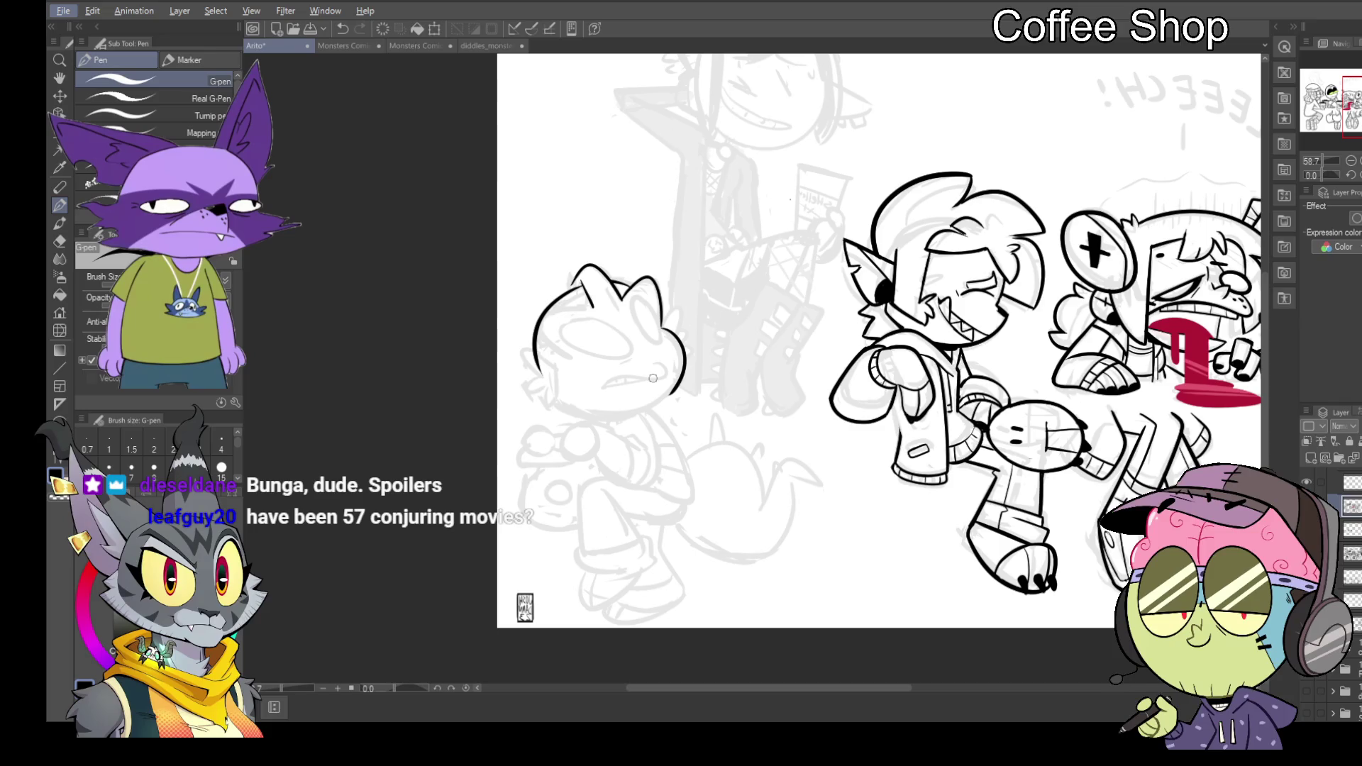
pyautogui.hotkey('ctrl', 'z')
pyautogui.moveTo(546, 389); pyautogui.dragTo(676, 359)
pyautogui.hotkey('ctrl', 'z')
pyautogui.hotkey('ctrl', 'z')
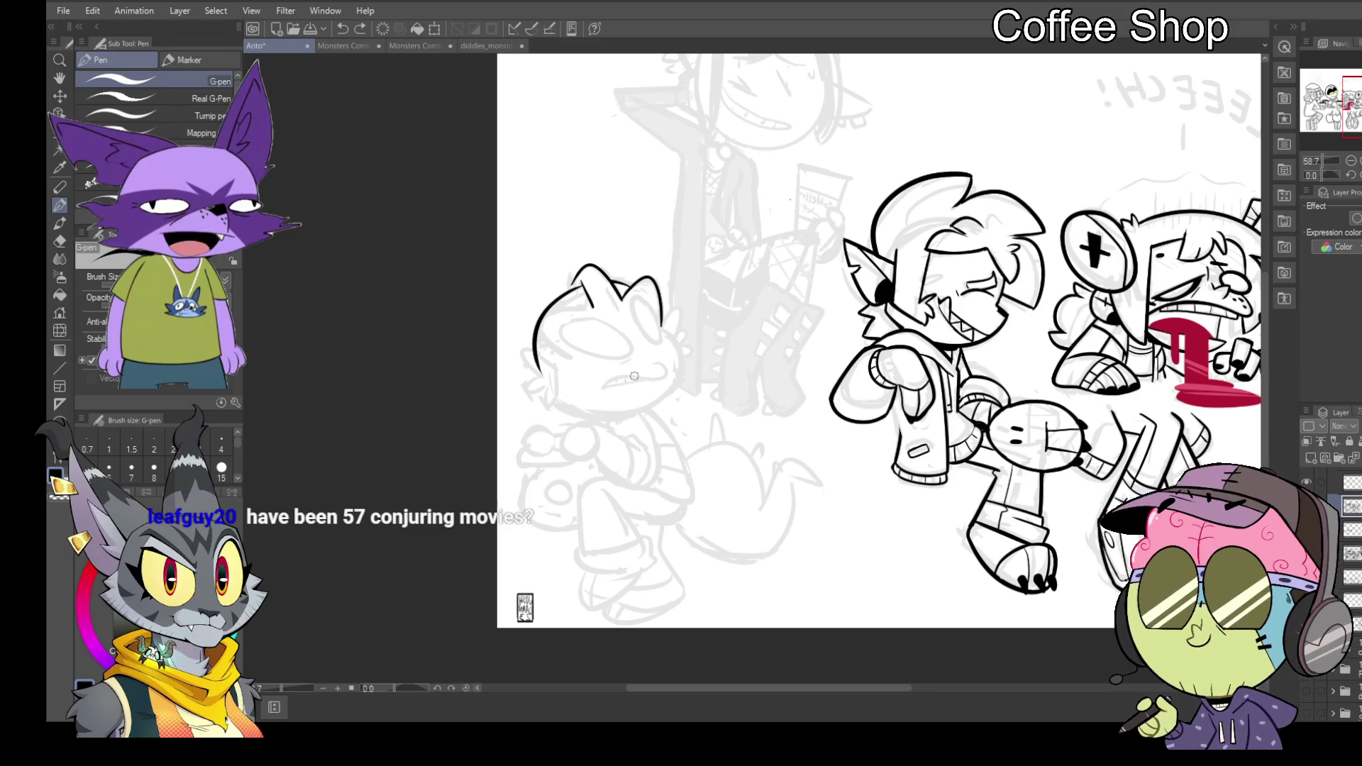
pyautogui.moveTo(657, 326); pyautogui.dragTo(651, 404)
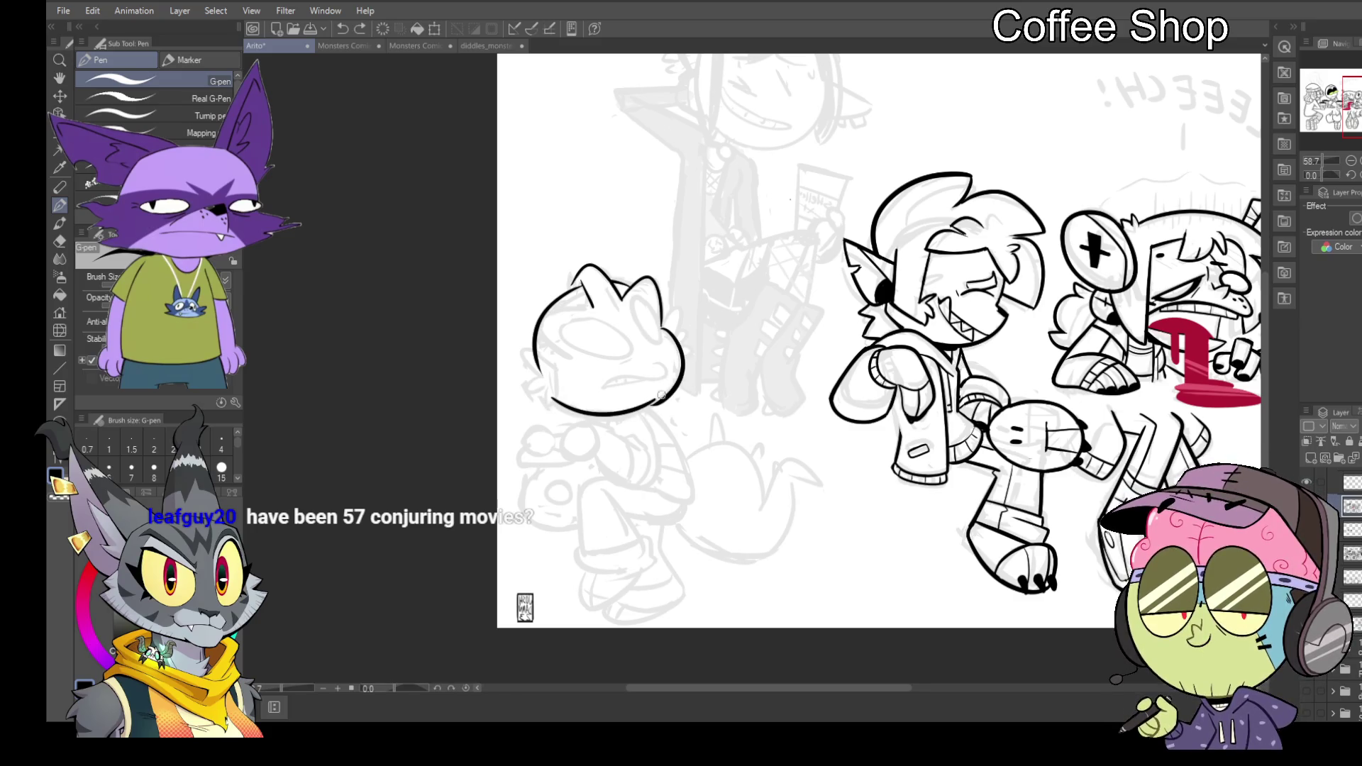
pyautogui.moveTo(552, 394); pyautogui.dragTo(635, 417)
pyautogui.hotkey('ctrl', 'z')
pyautogui.moveTo(554, 396); pyautogui.dragTo(657, 399)
pyautogui.hotkey('ctrl', 'z')
pyautogui.moveTo(552, 395); pyautogui.dragTo(658, 395)
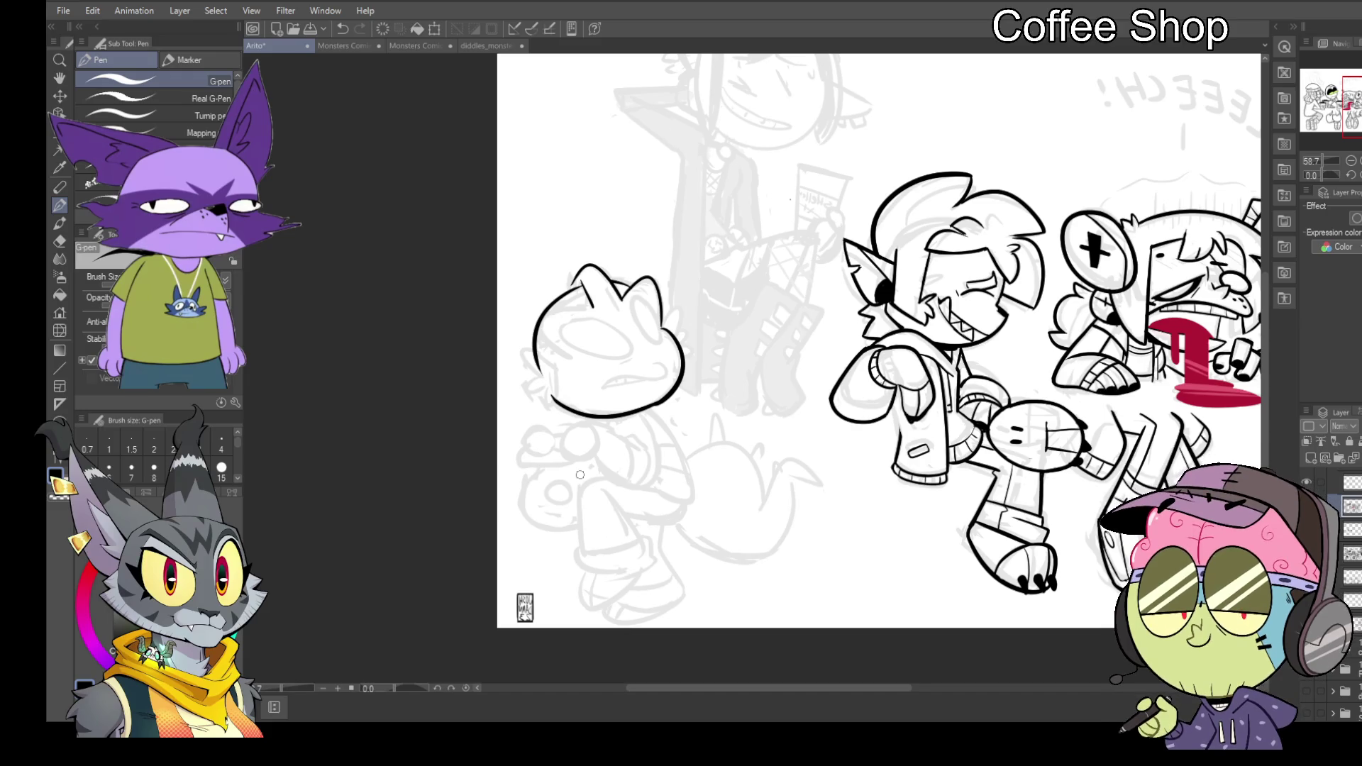
pyautogui.hotkey('ctrl', 'z')
pyautogui.hotkey('ctrl', 'z')
pyautogui.moveTo(557, 397)
pyautogui.mouseDown()
pyautogui.moveTo(674, 394)
pyautogui.moveTo(663, 389)
pyautogui.mouseUp()
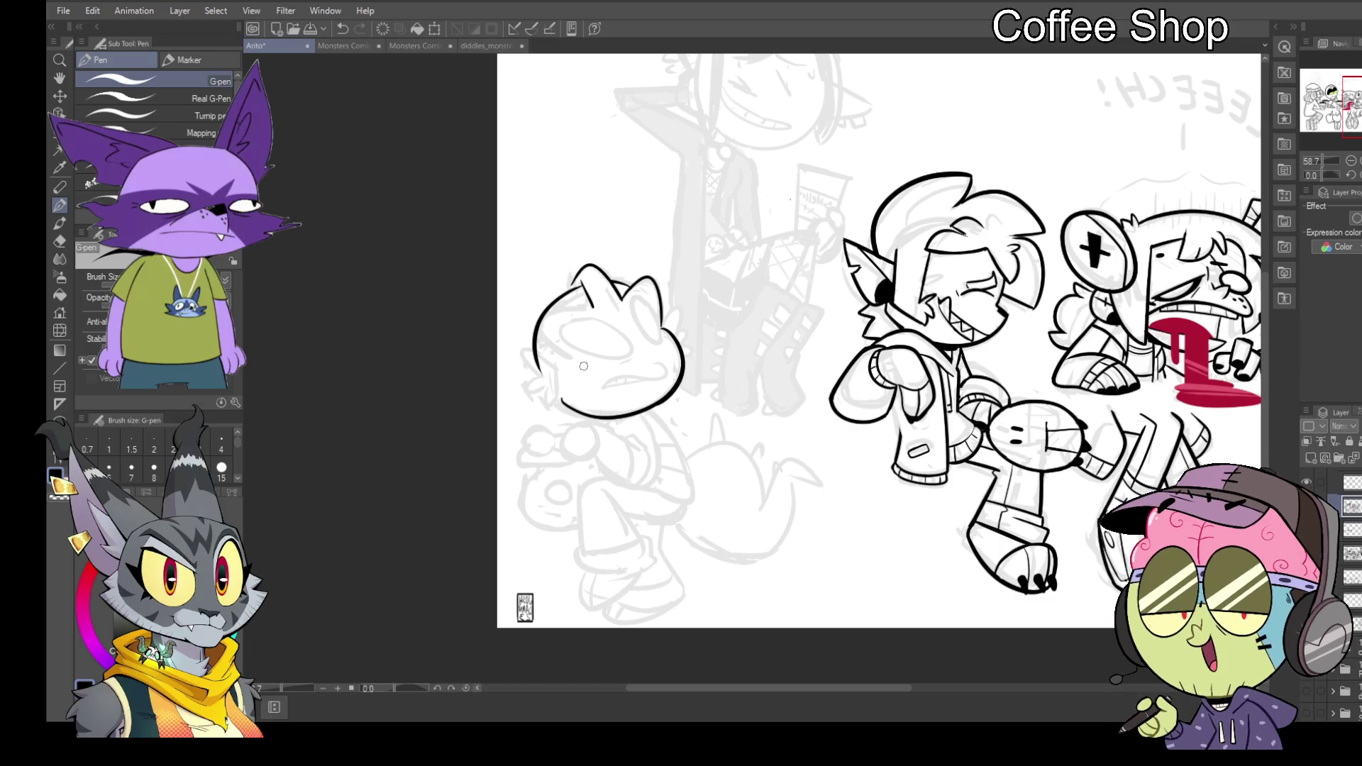
pyautogui.moveTo(610, 330); pyautogui.dragTo(625, 355)
pyautogui.hotkey('ctrl', 'z')
# - Flip the view back and ink the creature's large oval eyes
pyautogui.press('h')
pyautogui.moveTo(1328, 112); pyautogui.dragTo(1336, 113)
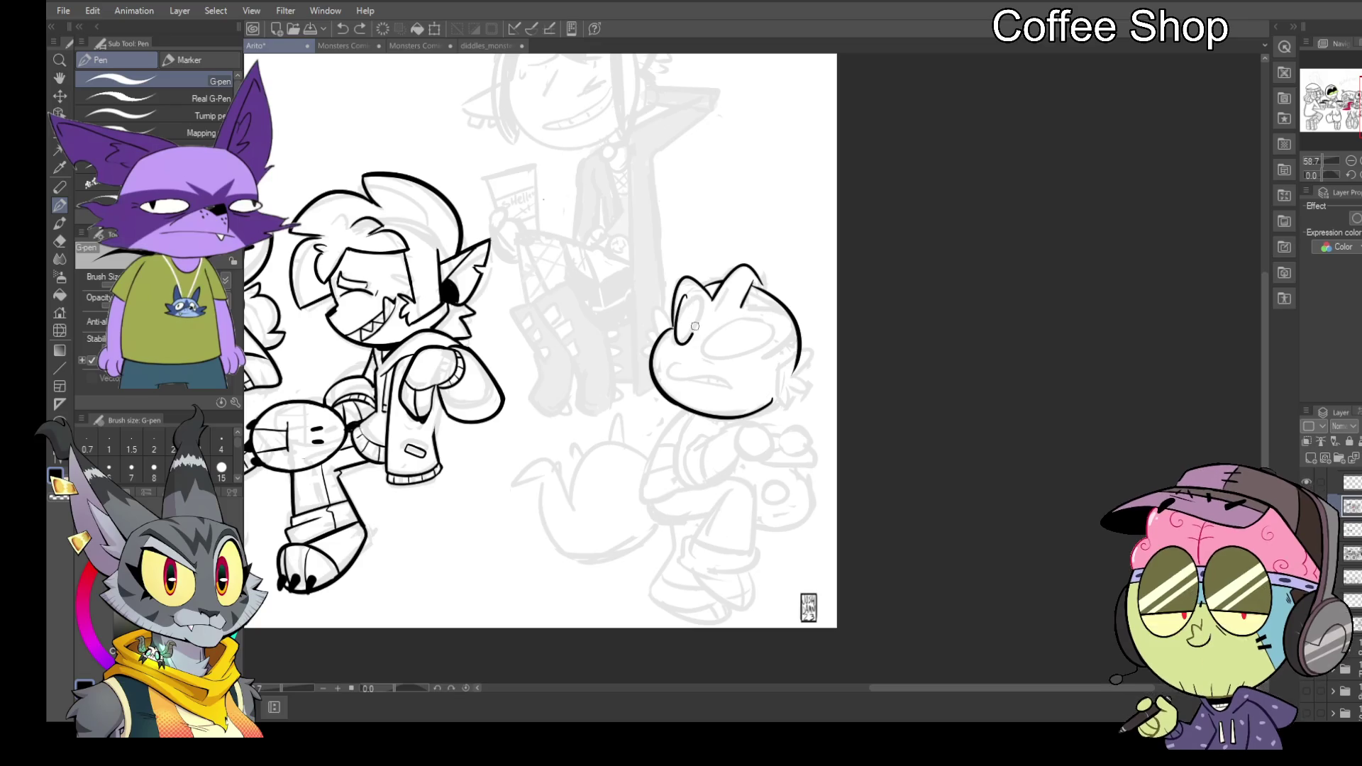
pyautogui.moveTo(688, 296); pyautogui.dragTo(752, 372)
pyautogui.hotkey('ctrl', 'z')
pyautogui.hotkey('ctrl', 'z')
pyautogui.click(674, 332)
pyautogui.moveTo(692, 291)
pyautogui.mouseDown()
pyautogui.moveTo(674, 348)
pyautogui.moveTo(688, 295)
pyautogui.moveTo(788, 339)
pyautogui.mouseUp()
pyautogui.hotkey('ctrl', 'z')
pyautogui.hotkey('ctrl', 'z')
pyautogui.hotkey('ctrl', 'z')
pyautogui.hotkey('ctrl', 'z')
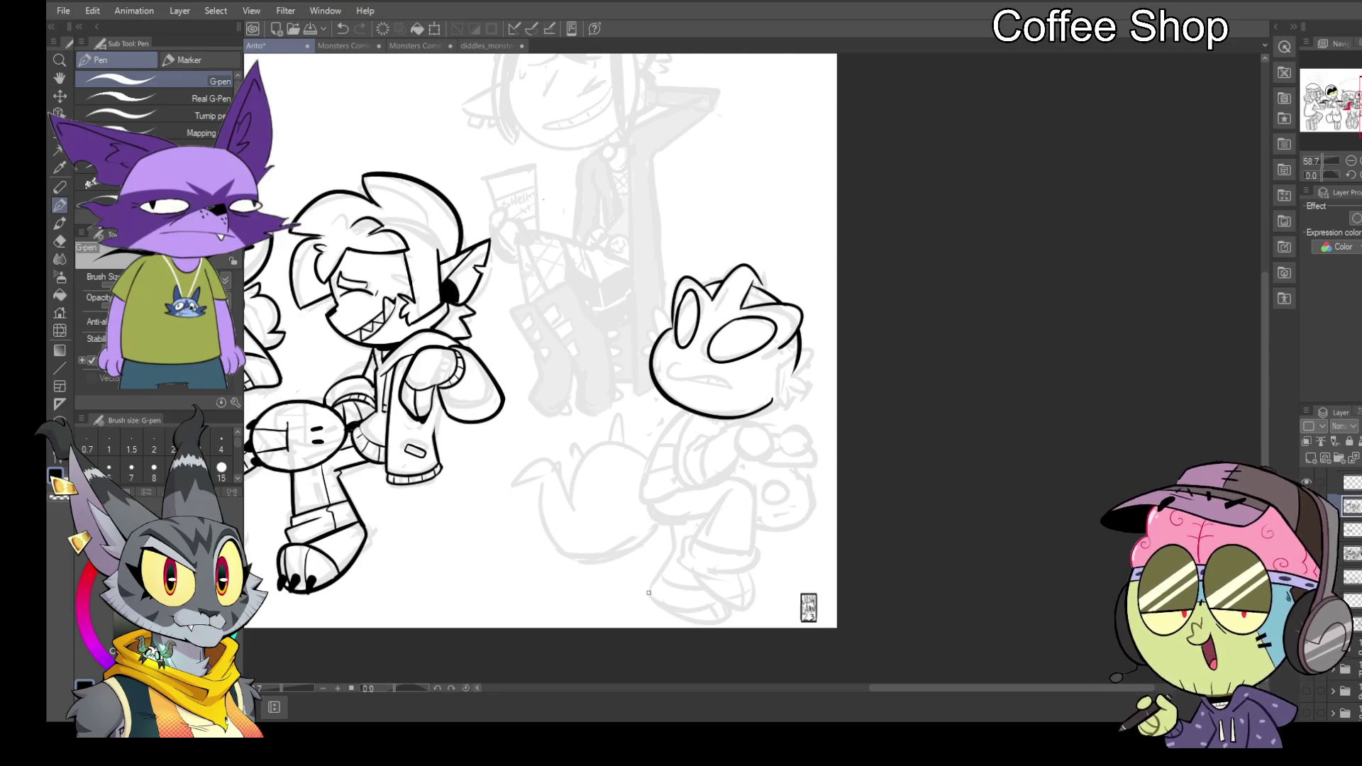
# - Ink the mouth line and a spiky tuft on each side of the creature's head
pyautogui.moveTo(671, 366)
pyautogui.mouseDown()
pyautogui.moveTo(734, 386)
pyautogui.moveTo(709, 385)
pyautogui.mouseUp()
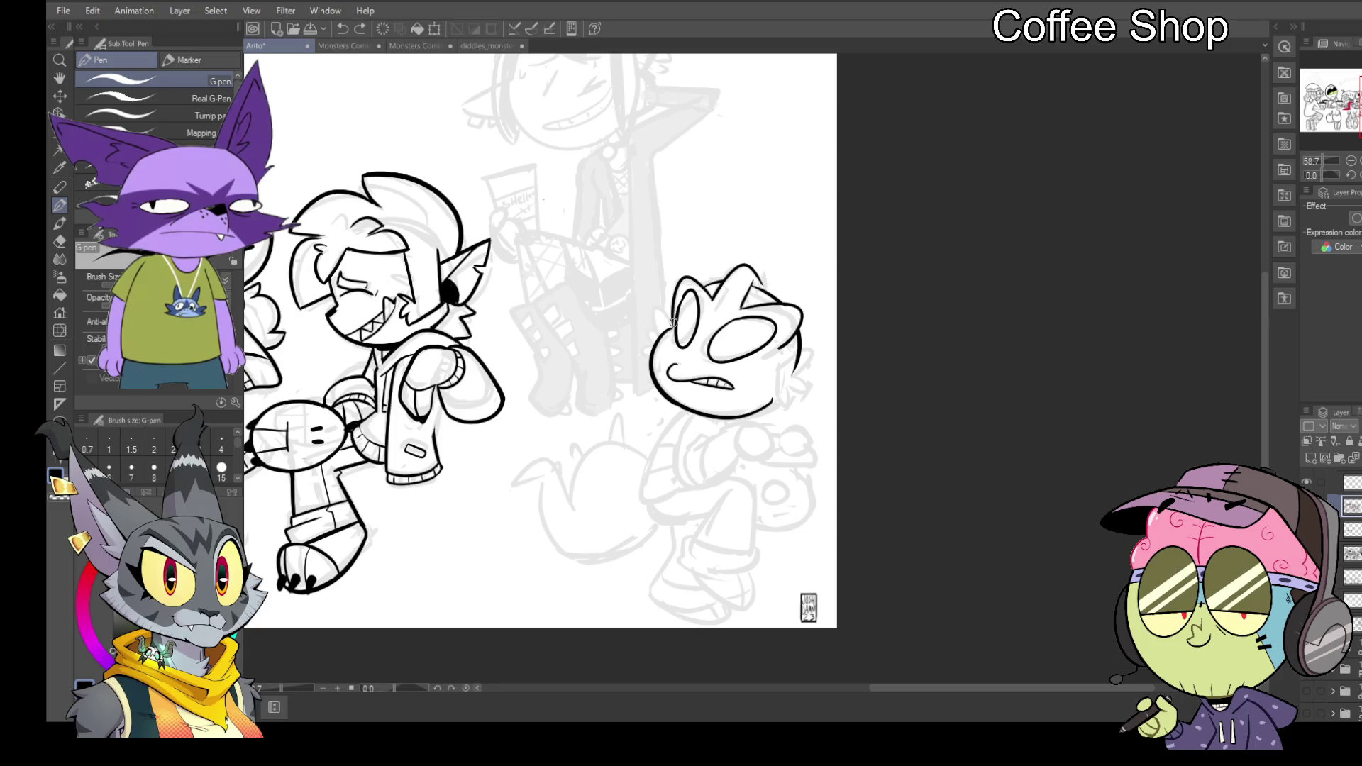
pyautogui.moveTo(659, 323)
pyautogui.mouseDown()
pyautogui.moveTo(644, 343)
pyautogui.moveTo(659, 352)
pyautogui.mouseUp()
pyautogui.moveTo(780, 351)
pyautogui.mouseDown()
pyautogui.moveTo(812, 383)
pyautogui.moveTo(783, 408)
pyautogui.mouseUp()
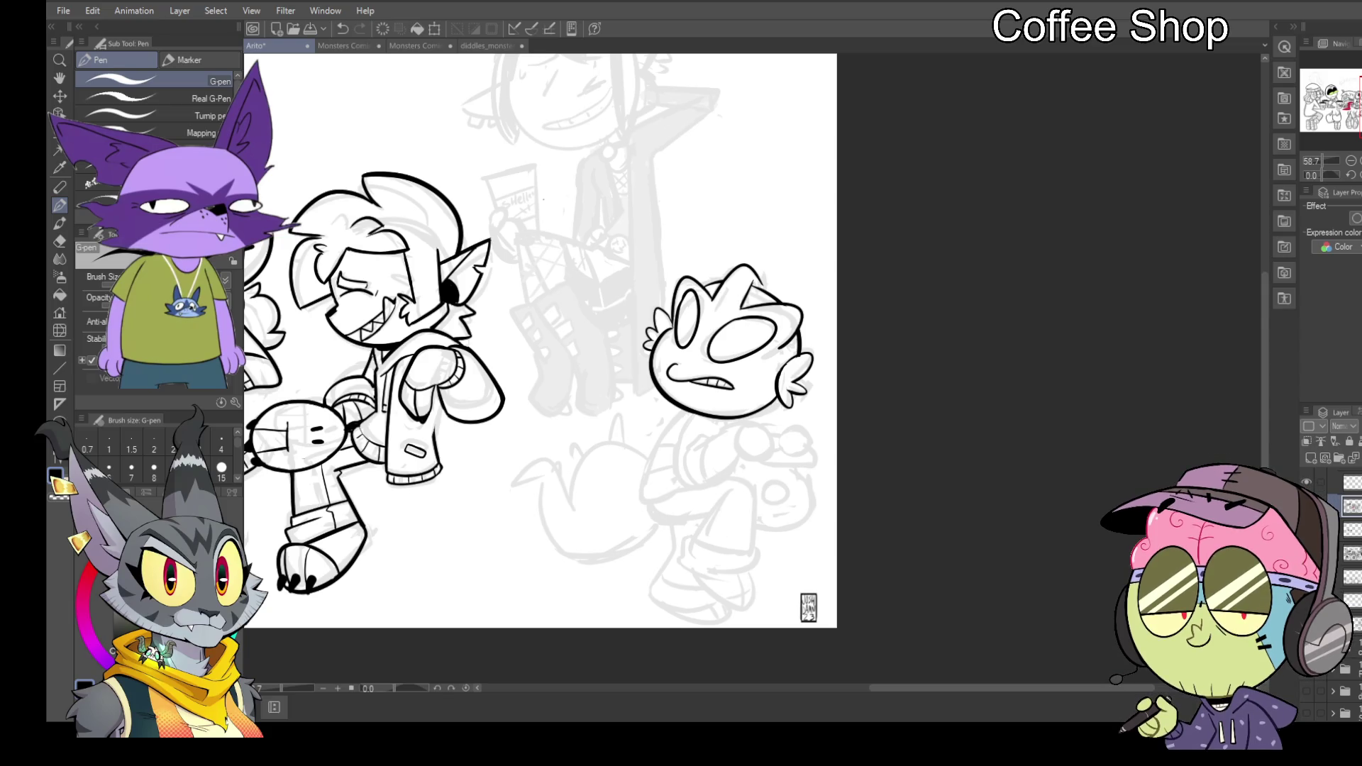
pyautogui.press('h')
pyautogui.moveTo(763, 407)
pyautogui.mouseDown()
pyautogui.moveTo(612, 358)
pyautogui.moveTo(609, 401)
pyautogui.mouseUp()
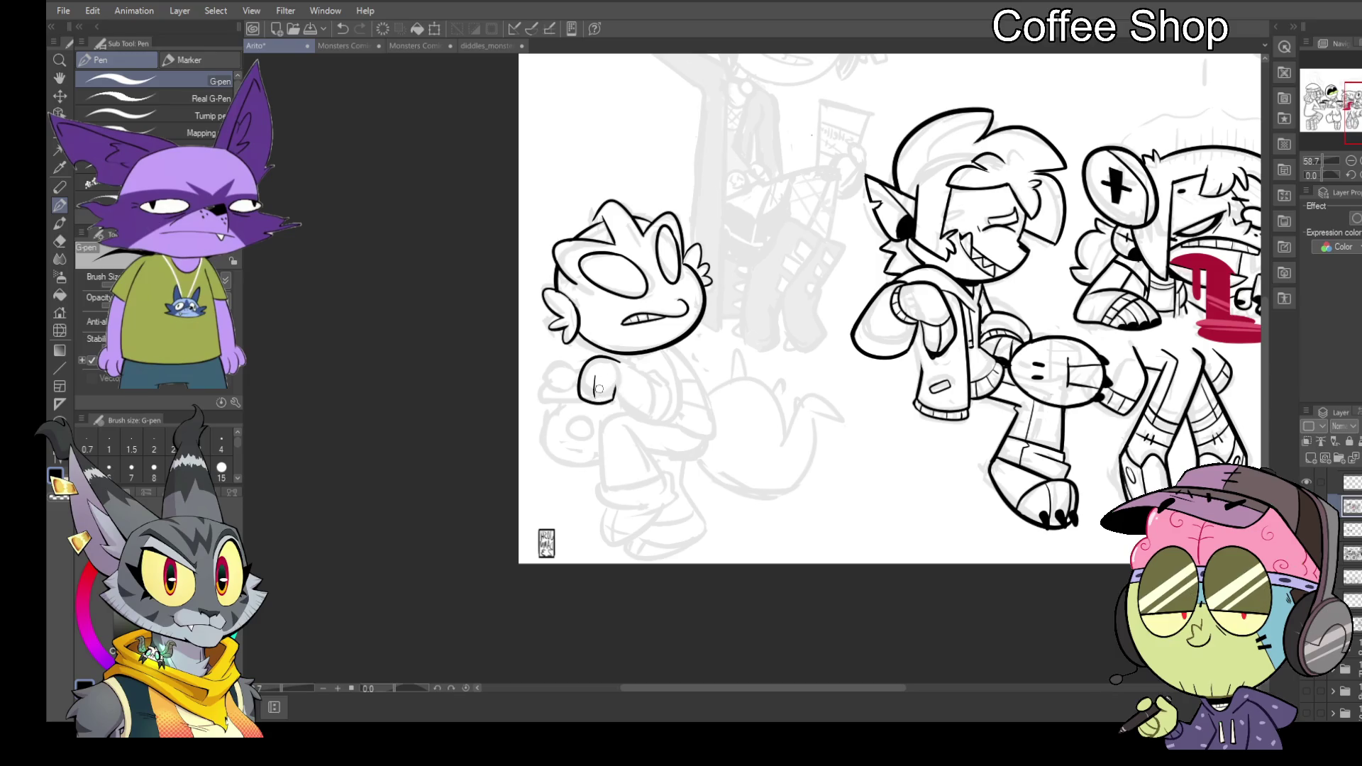
# - Redraw the rounded hand outline and ink the creature's arm on the mirrored canvas
pyautogui.hotkey('ctrl', 'z')
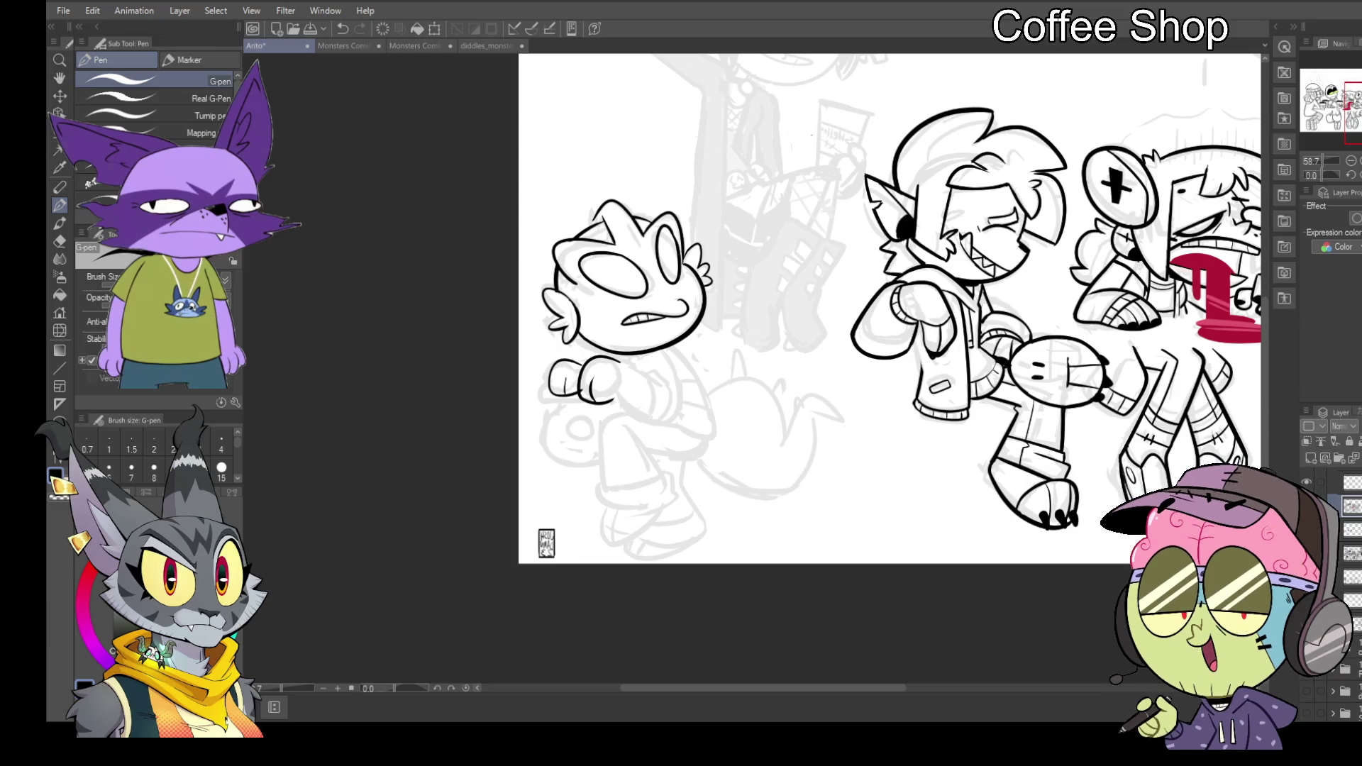
pyautogui.hotkey('ctrl', 'z')
pyautogui.hotkey('ctrl', 'z')
pyautogui.moveTo(583, 362)
pyautogui.mouseDown()
pyautogui.moveTo(589, 401)
pyautogui.moveTo(568, 404)
pyautogui.mouseUp()
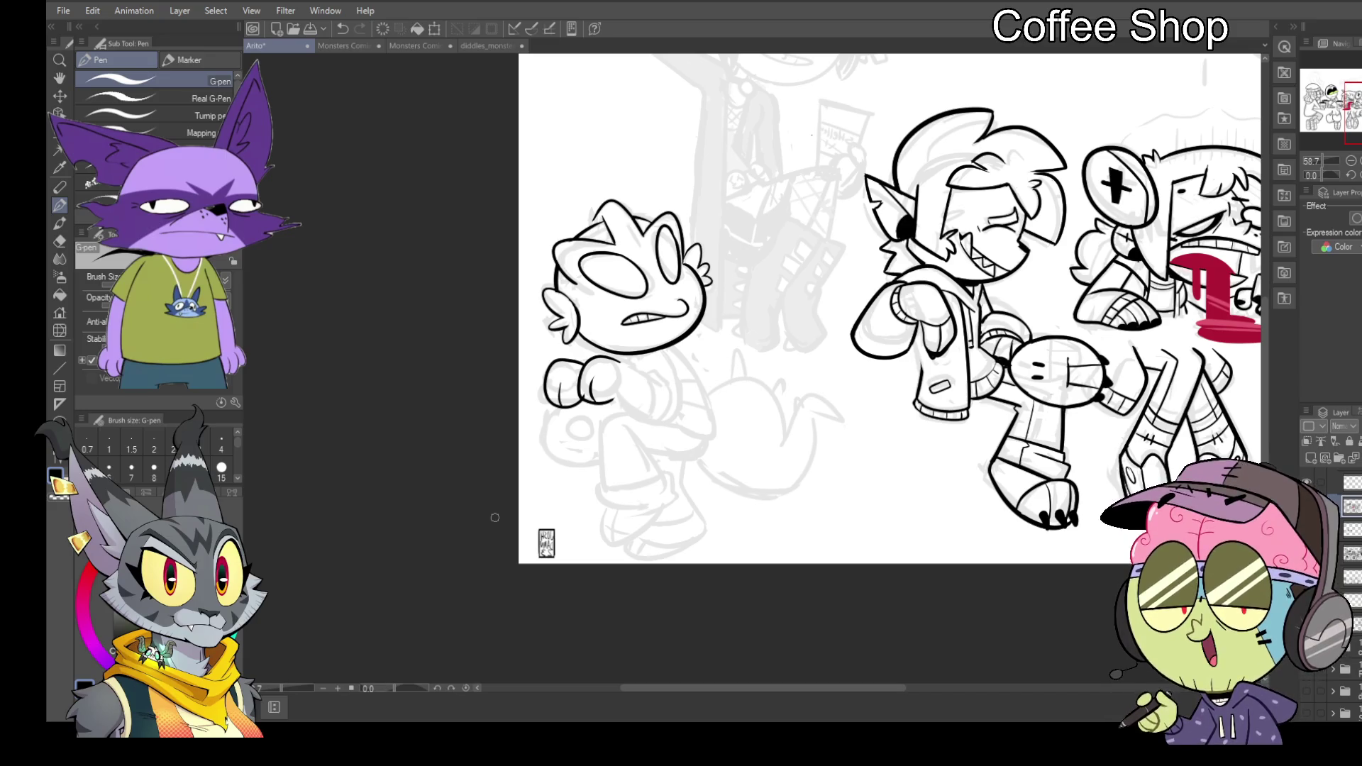
pyautogui.press('h')
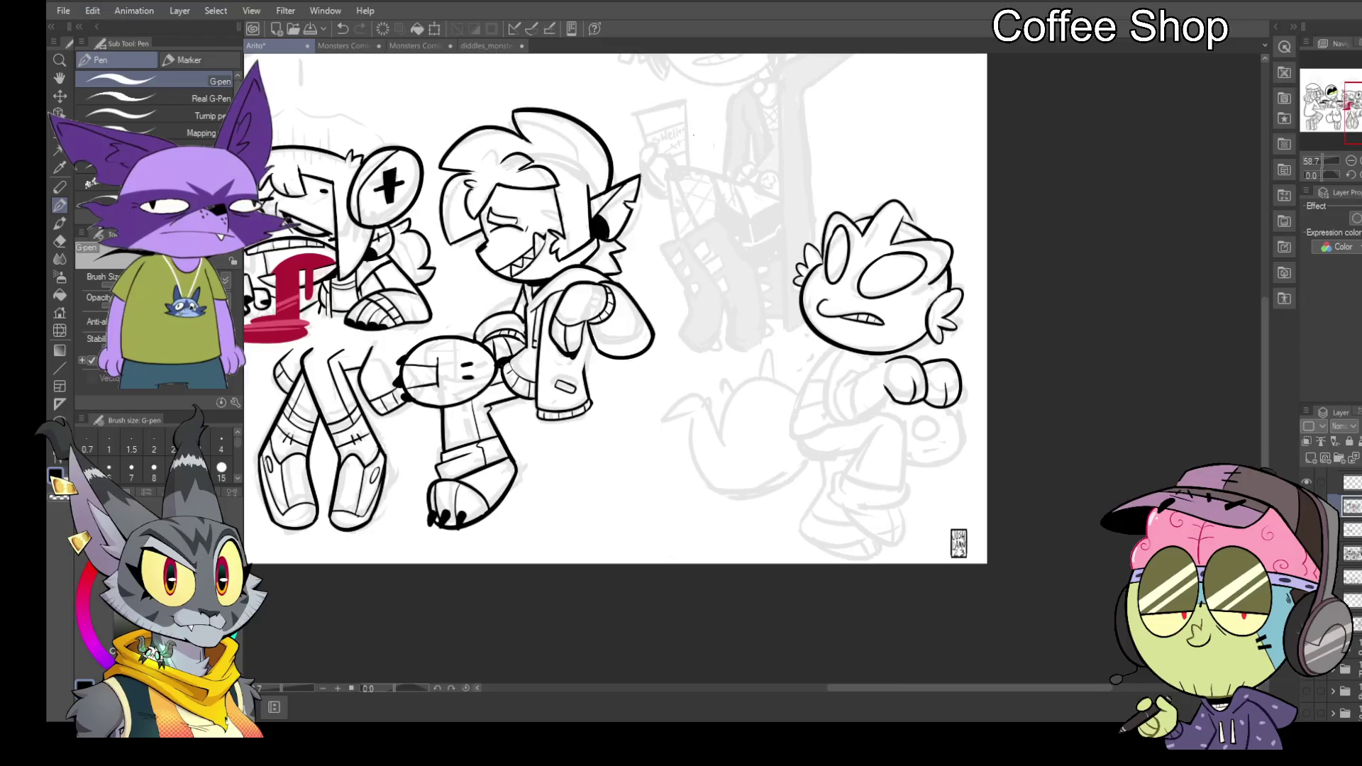
pyautogui.moveTo(1003, 281); pyautogui.dragTo(734, 281)
pyautogui.hotkey('ctrl', 'z')
pyautogui.moveTo(613, 375); pyautogui.dragTo(652, 351)
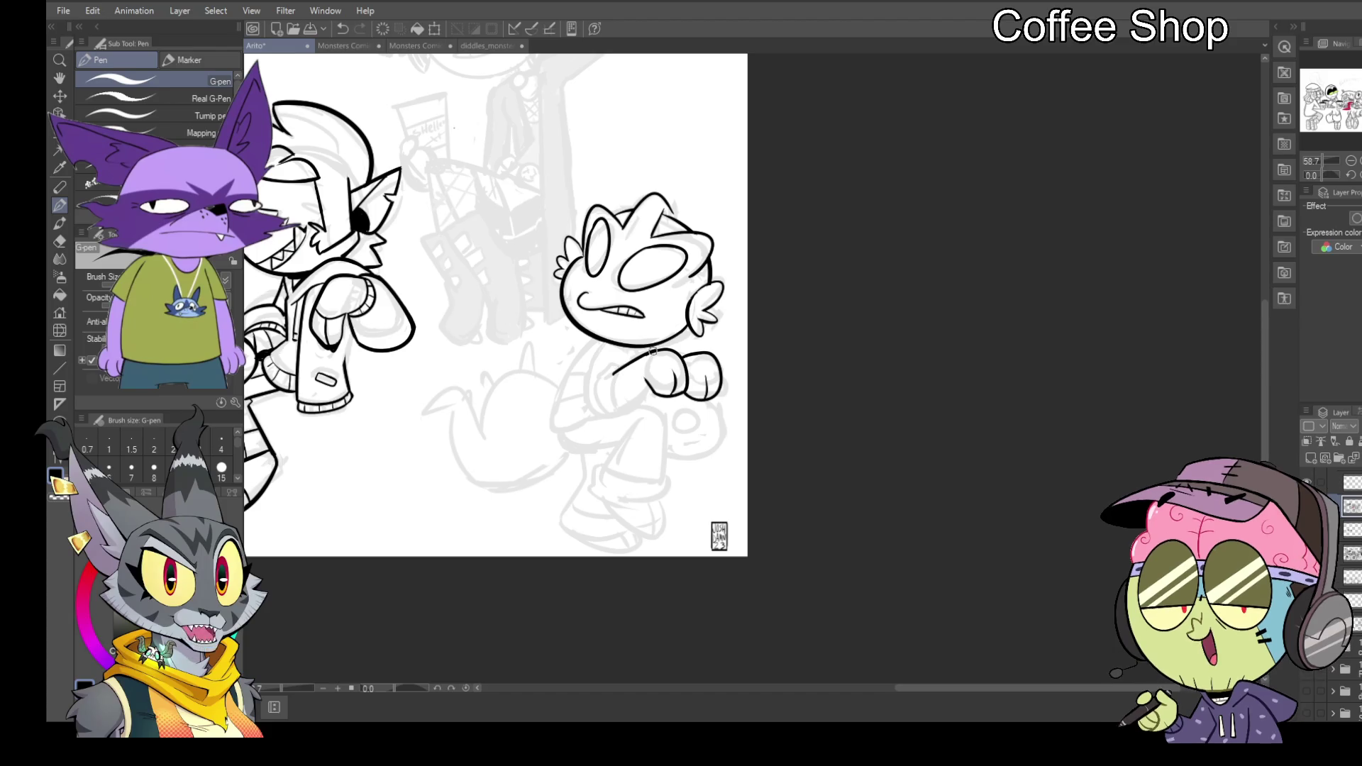
pyautogui.hotkey('ctrl', 'z')
# - Ink the body's curved outline down the back and close its bottom with a curve
pyautogui.hotkey('ctrl', 'z')
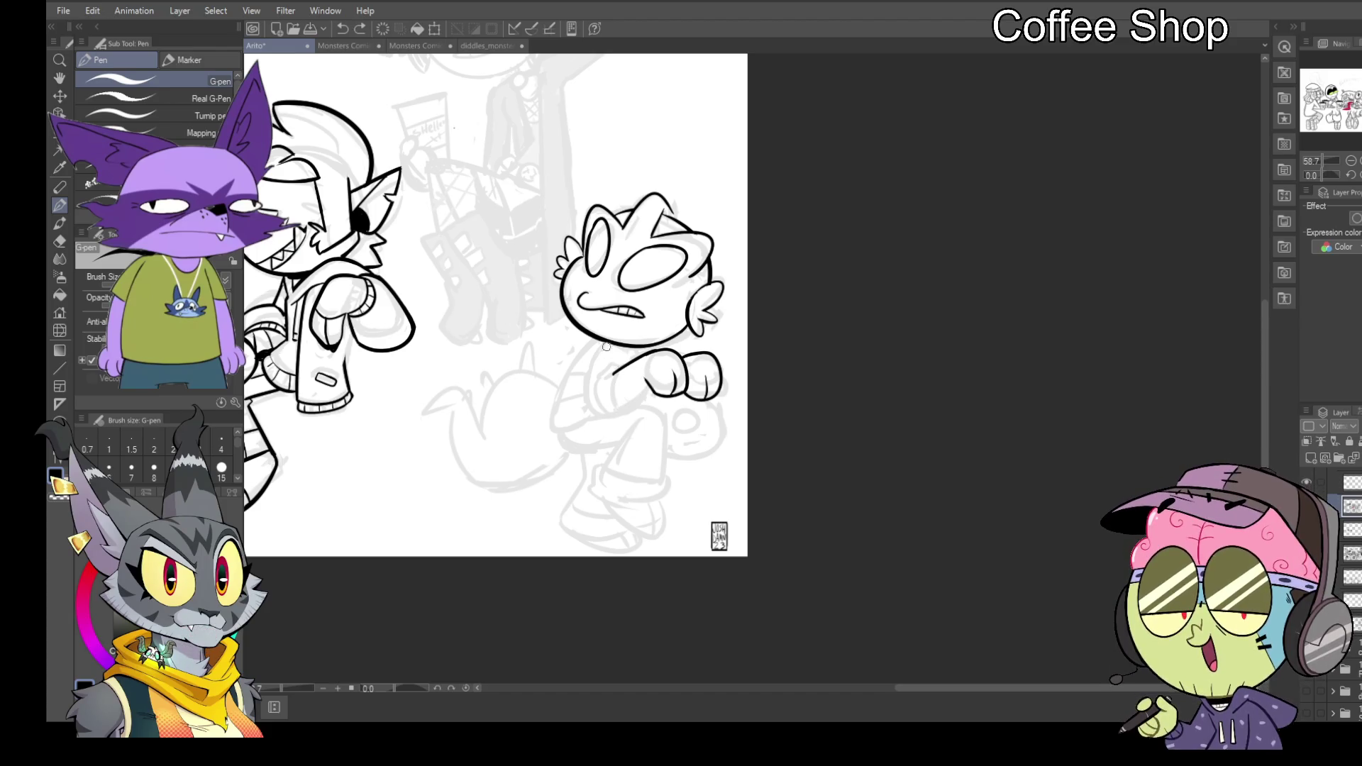
pyautogui.moveTo(616, 417); pyautogui.dragTo(608, 347)
pyautogui.hotkey('ctrl', 'z')
pyautogui.hotkey('ctrl', 'z')
pyautogui.moveTo(610, 419)
pyautogui.mouseDown()
pyautogui.moveTo(618, 346)
pyautogui.moveTo(605, 419)
pyautogui.mouseUp()
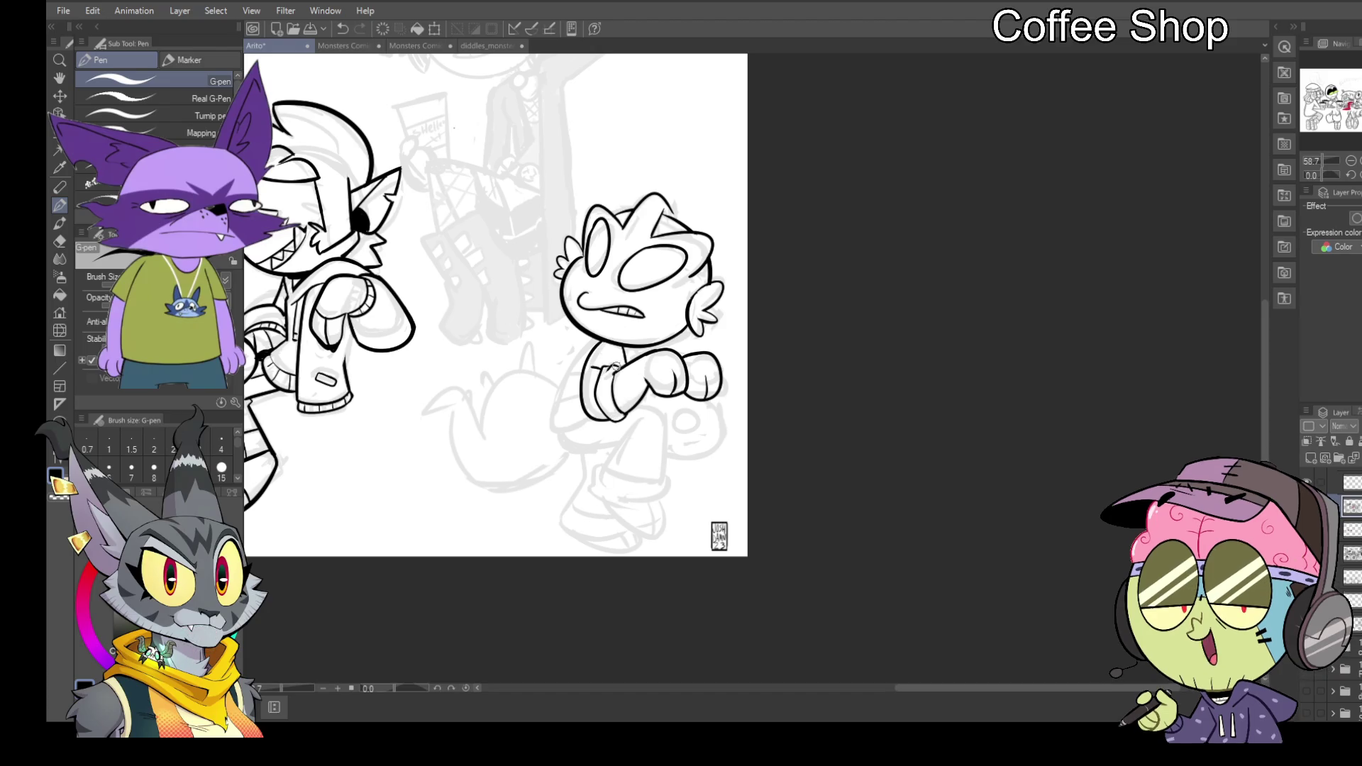
pyautogui.moveTo(592, 340)
pyautogui.mouseDown()
pyautogui.moveTo(555, 418)
pyautogui.moveTo(599, 436)
pyautogui.moveTo(553, 431)
pyautogui.moveTo(590, 434)
pyautogui.mouseUp()
pyautogui.hotkey('ctrl', 'z')
pyautogui.hotkey('ctrl', 'z')
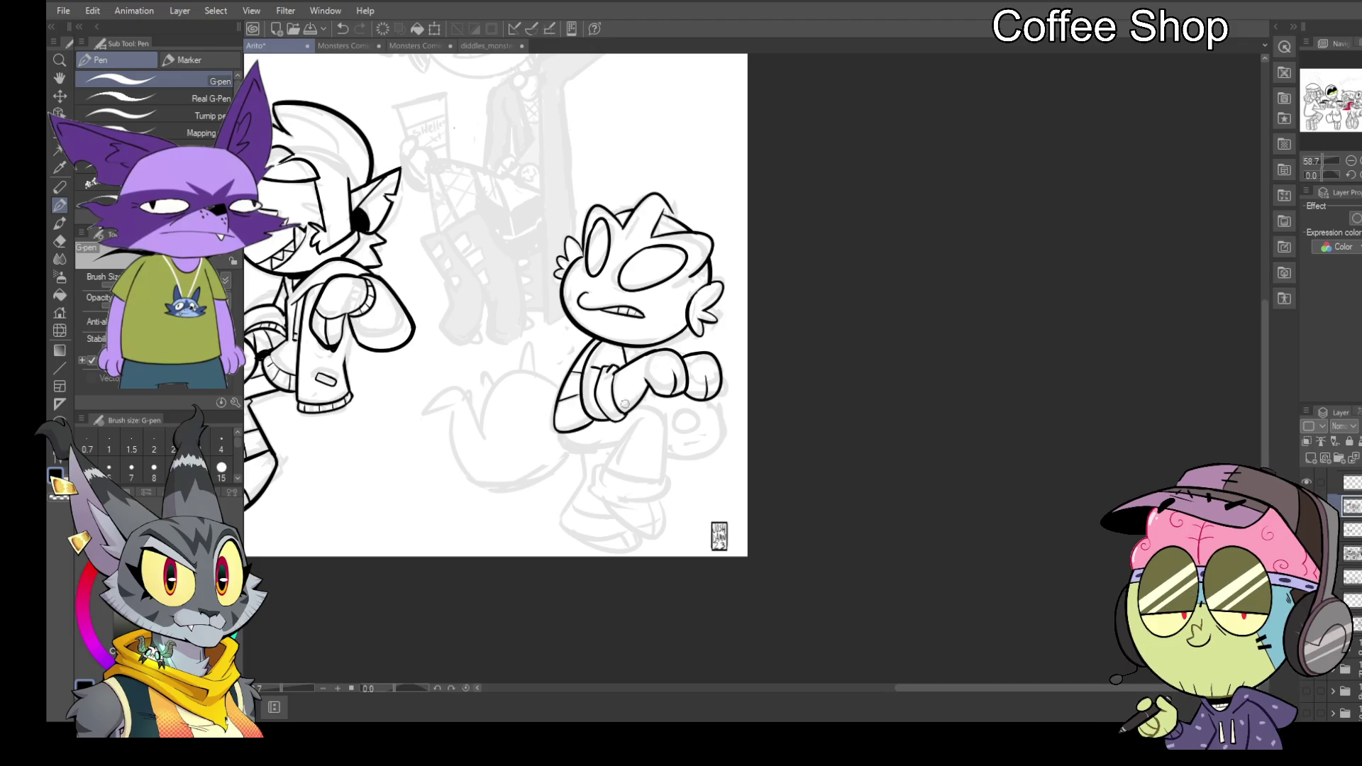
pyautogui.hotkey('ctrl', 'z')
pyautogui.moveTo(590, 451)
pyautogui.mouseDown()
pyautogui.moveTo(627, 442)
pyautogui.moveTo(666, 472)
pyautogui.mouseUp()
pyautogui.hotkey('ctrl', 'z')
# - Ink the straight and diagonal leg lines and the foot outline around the lower leg
pyautogui.moveTo(662, 410); pyautogui.dragTo(660, 474)
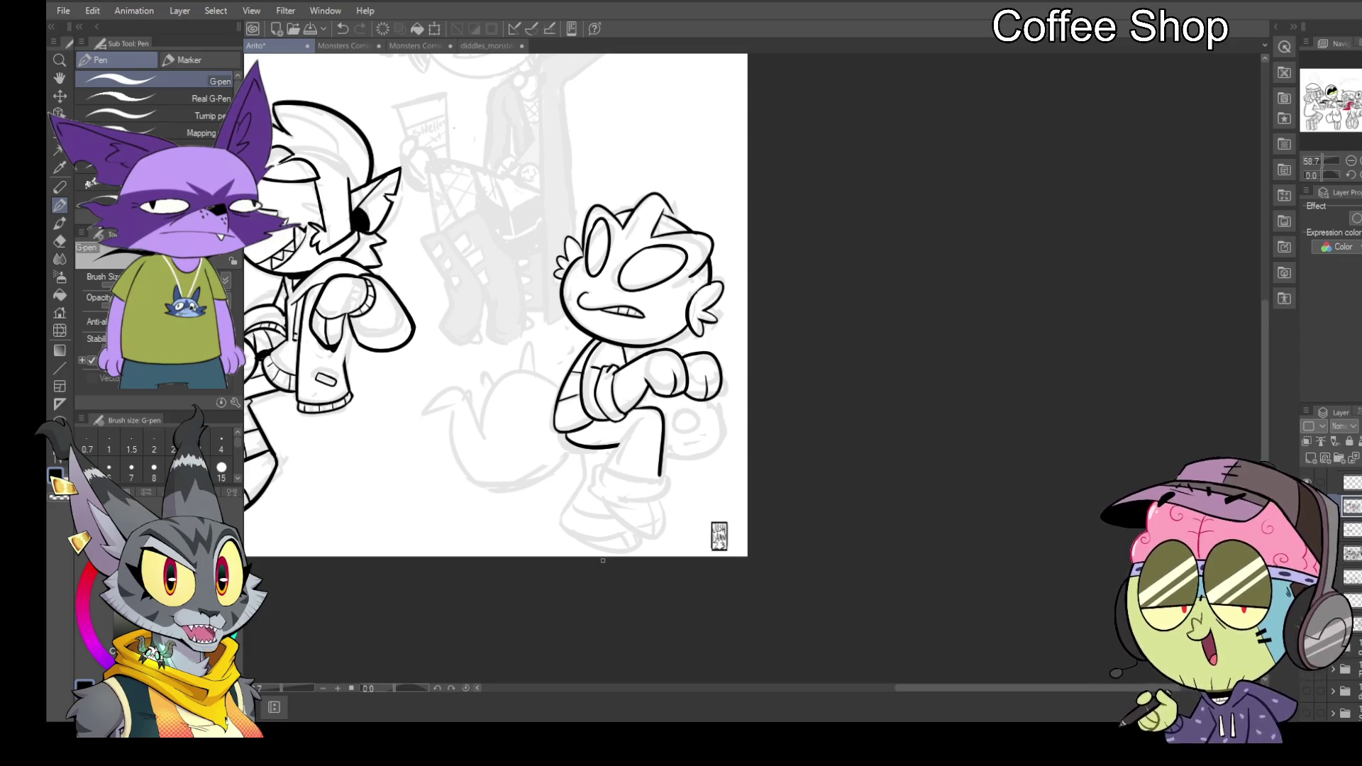
pyautogui.moveTo(631, 421)
pyautogui.mouseDown()
pyautogui.moveTo(594, 472)
pyautogui.moveTo(648, 479)
pyautogui.mouseUp()
pyautogui.hotkey('ctrl', 'z')
pyautogui.hotkey('ctrl', 'z')
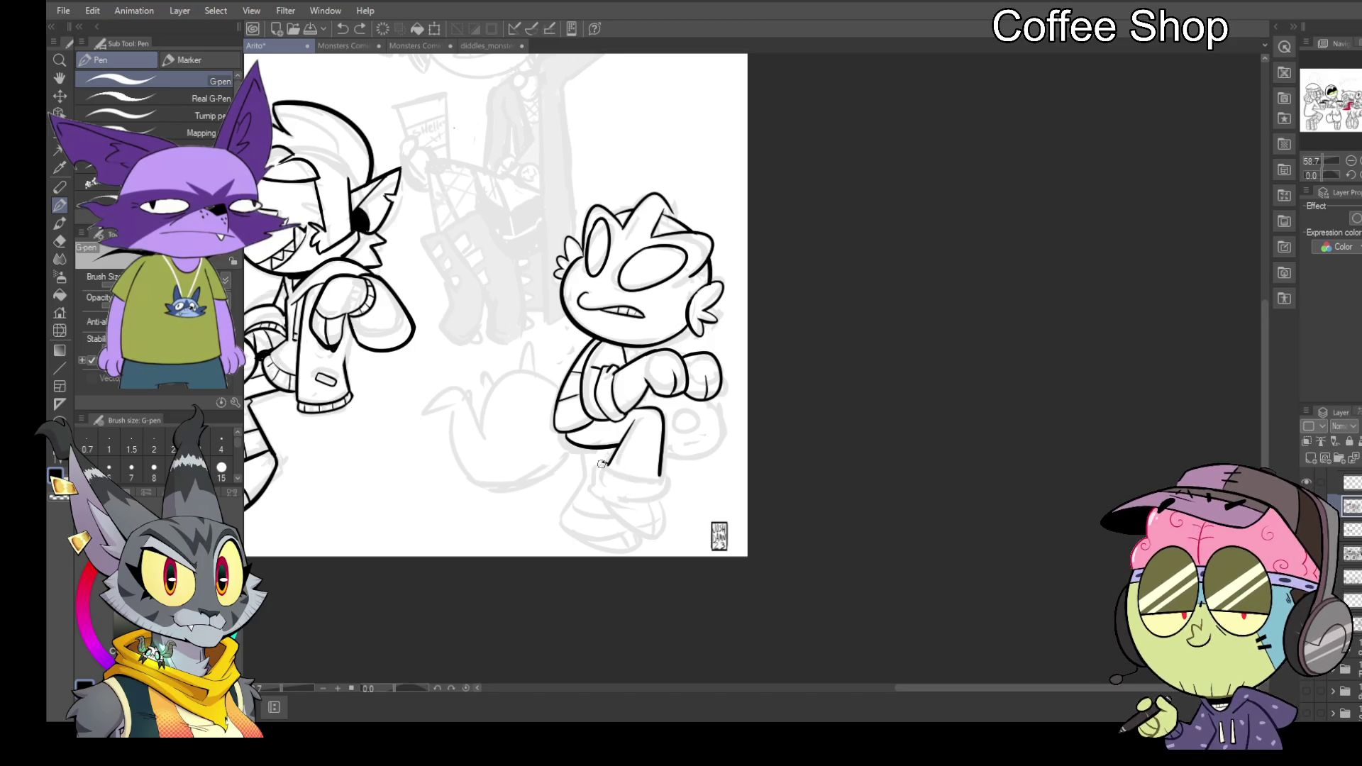
pyautogui.moveTo(603, 479)
pyautogui.mouseDown()
pyautogui.moveTo(674, 482)
pyautogui.moveTo(667, 473)
pyautogui.mouseUp()
pyautogui.hotkey('ctrl', 'z')
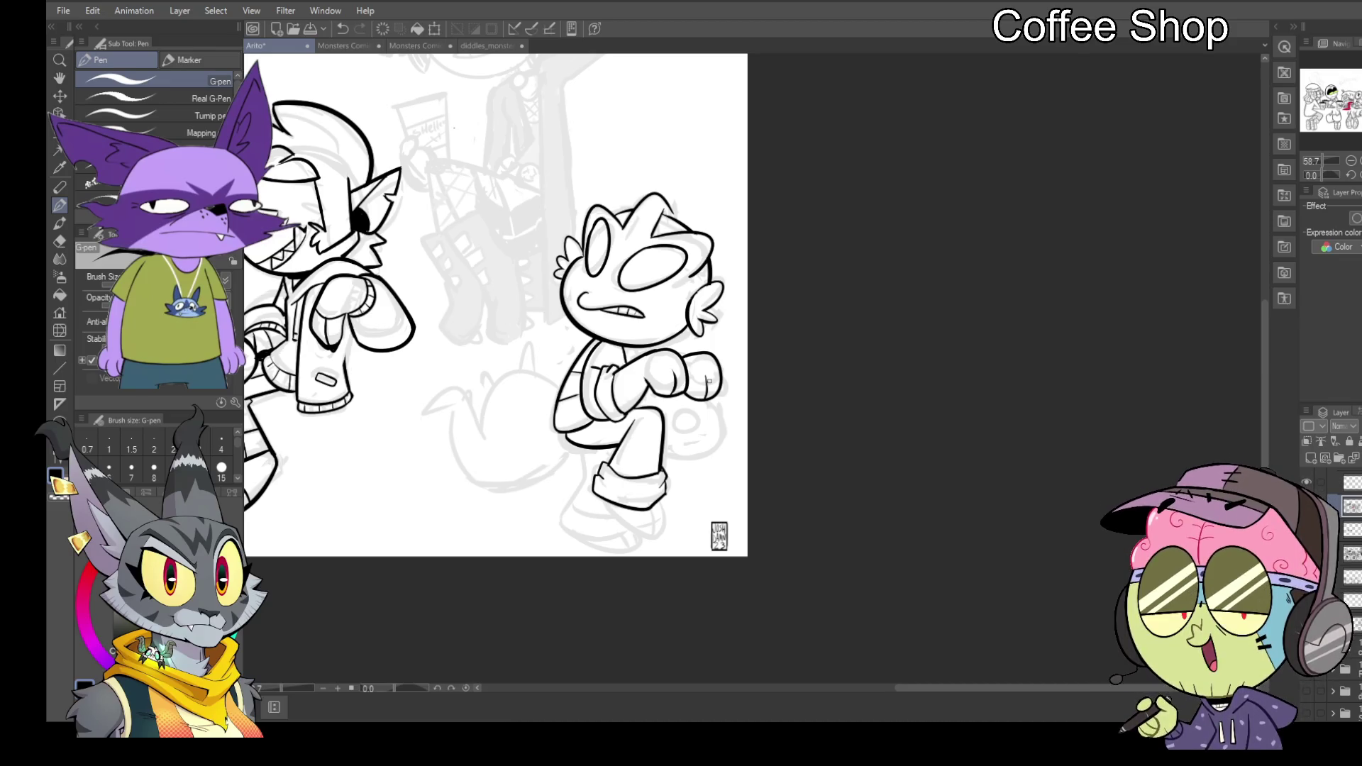
# - Flip the view back and redraw the boot's left, bottom and top-right edges
pyautogui.press('h')
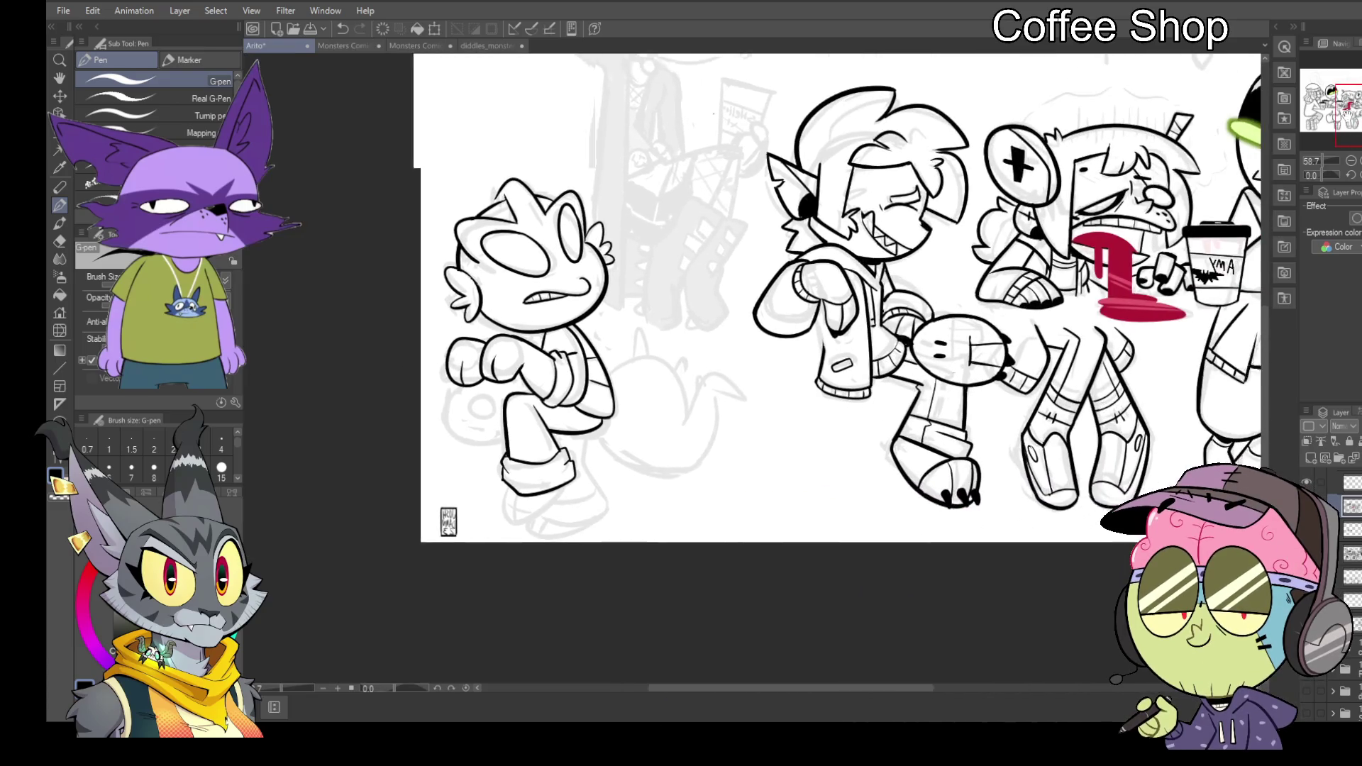
pyautogui.hotkey('ctrl', 'z')
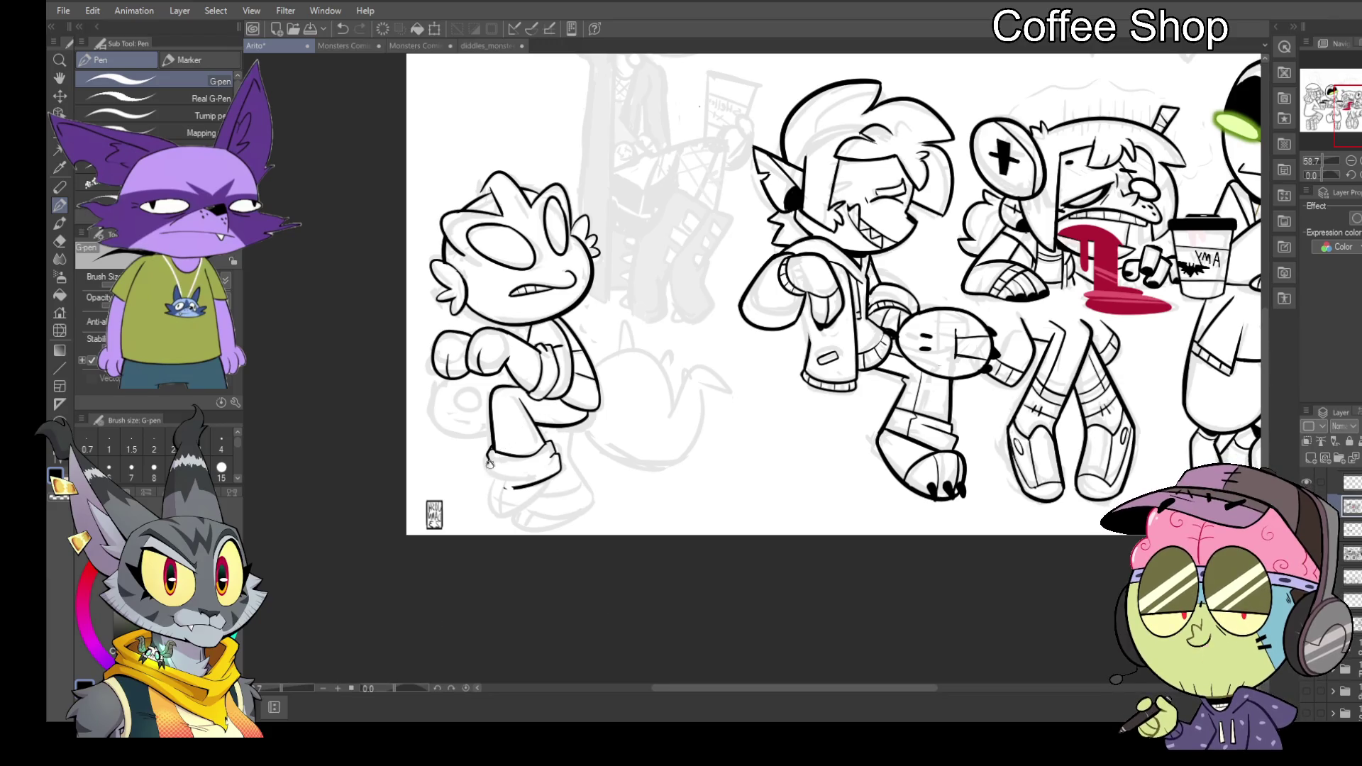
pyautogui.moveTo(489, 458); pyautogui.dragTo(523, 485)
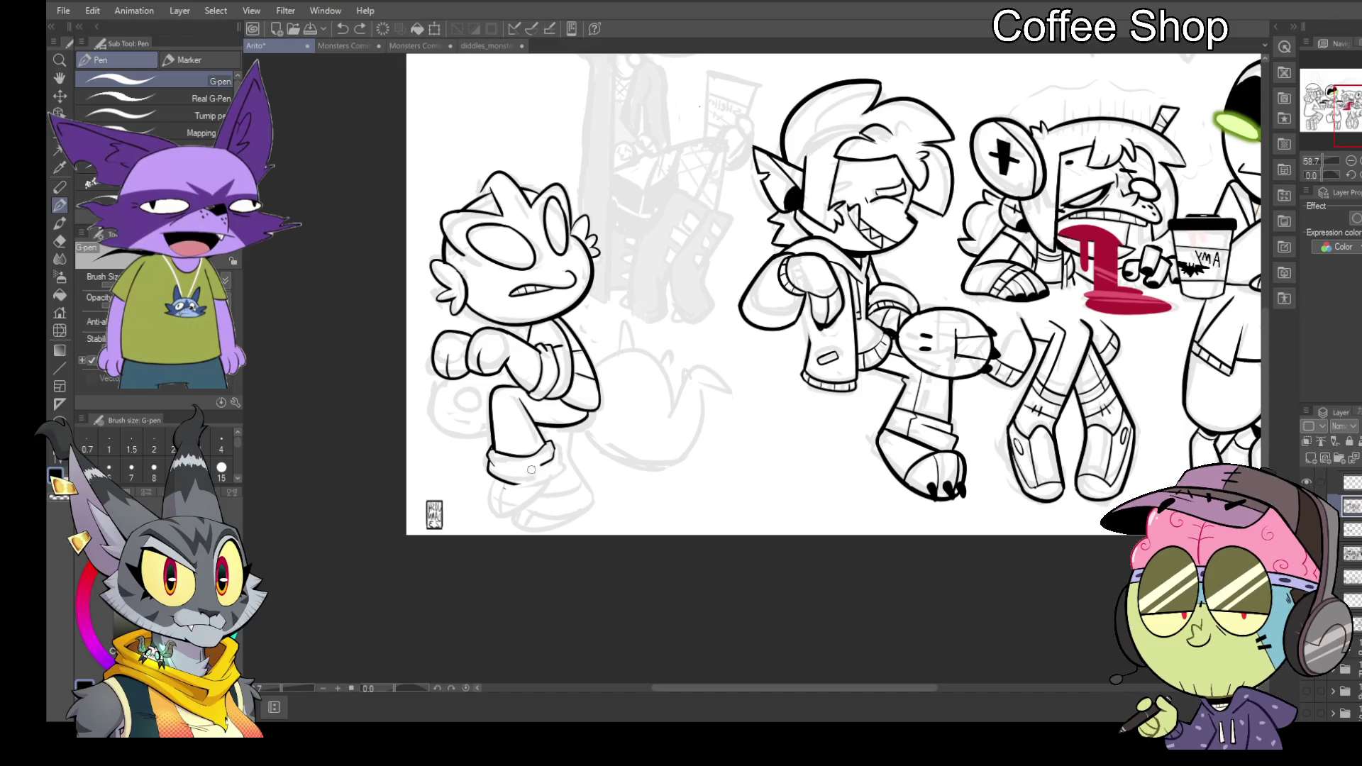
pyautogui.moveTo(532, 469); pyautogui.dragTo(559, 446)
pyautogui.hotkey('ctrl', 'z')
pyautogui.hotkey('ctrl', 'z')
pyautogui.moveTo(555, 452); pyautogui.dragTo(520, 481)
# - Close the boot's bottom curve and right edge with clean strokes
pyautogui.hotkey('ctrl', 'z')
pyautogui.moveTo(489, 476); pyautogui.dragTo(499, 521)
pyautogui.moveTo(500, 522); pyautogui.dragTo(552, 462)
pyautogui.hotkey('ctrl', 'z')
pyautogui.hotkey('ctrl', 'z')
pyautogui.moveTo(500, 516); pyautogui.dragTo(552, 464)
pyautogui.moveTo(497, 518); pyautogui.dragTo(491, 483)
pyautogui.hotkey('ctrl', 'z')
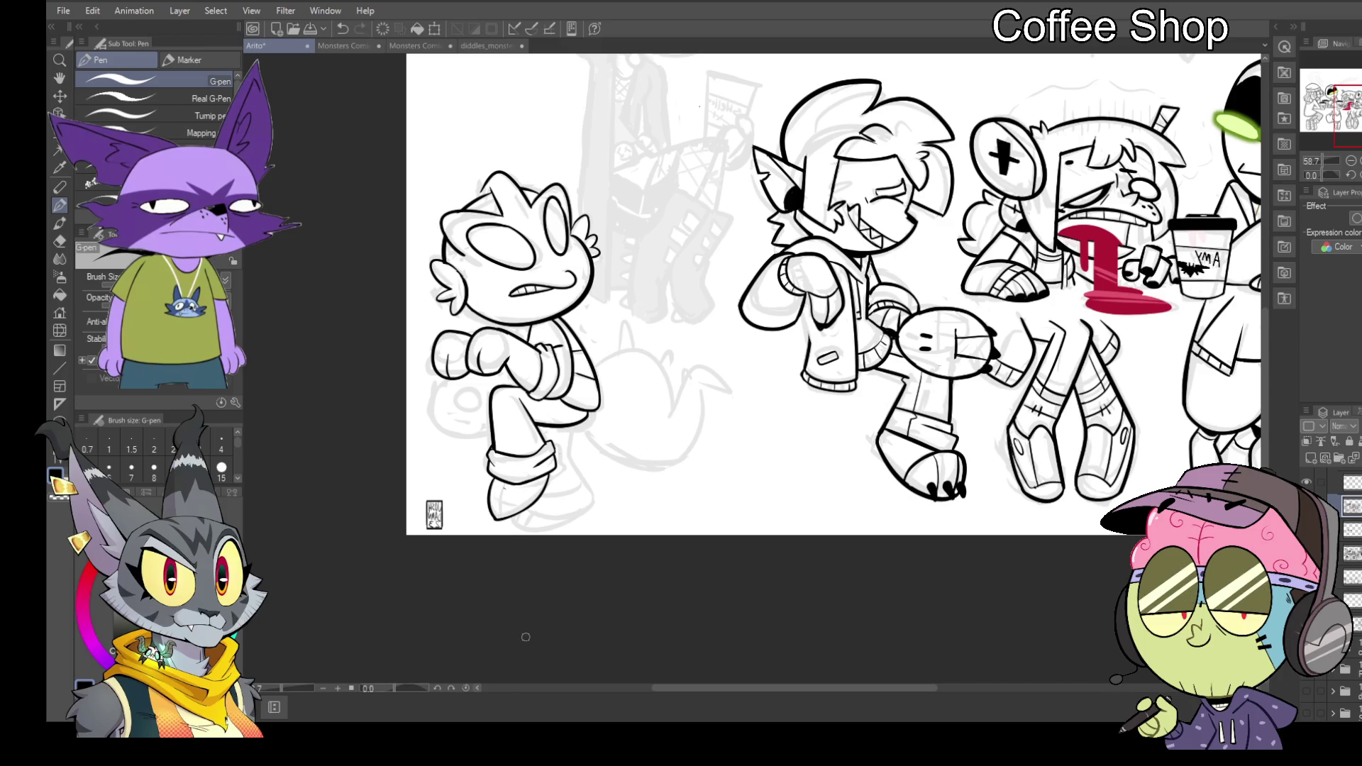
pyautogui.hotkey('ctrl', 'z')
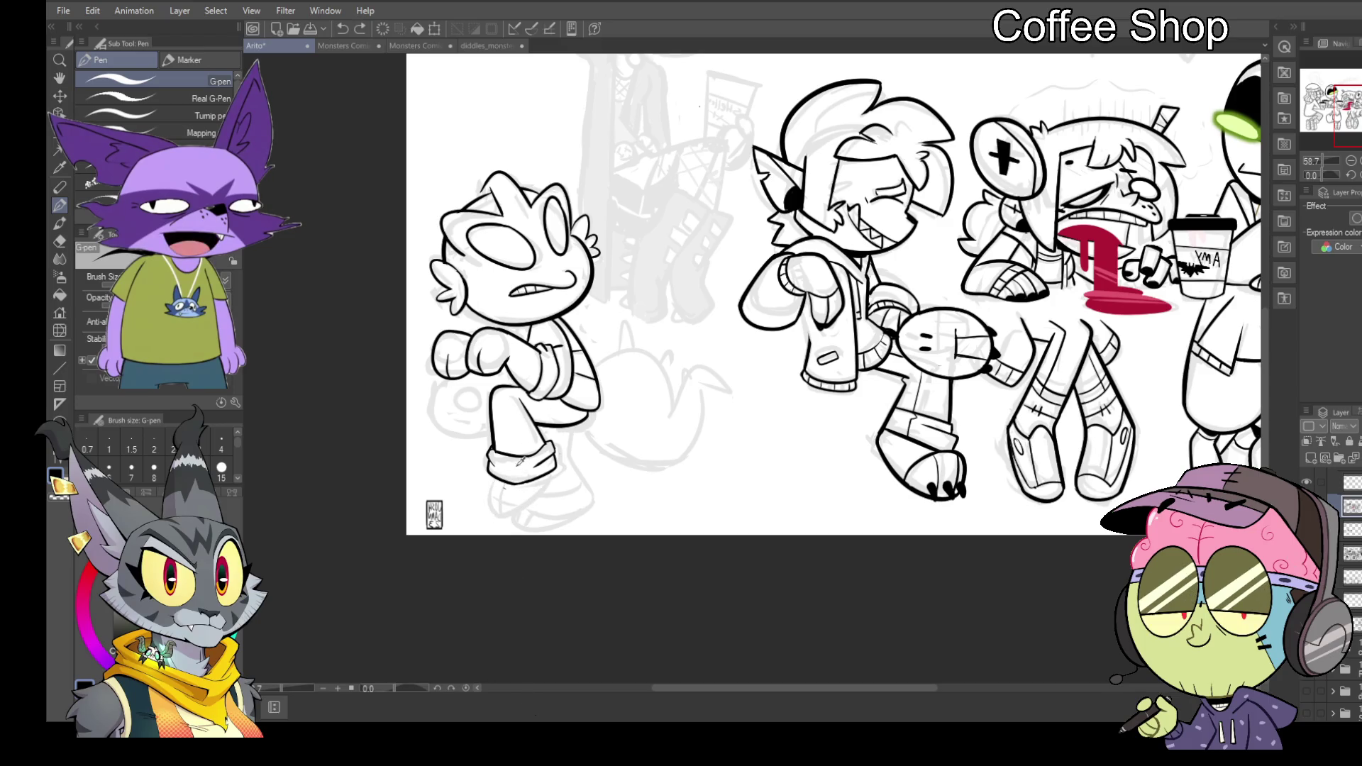
pyautogui.moveTo(491, 471); pyautogui.dragTo(498, 519)
pyautogui.hotkey('ctrl', 'z')
pyautogui.moveTo(490, 470)
pyautogui.mouseDown()
pyautogui.moveTo(498, 519)
pyautogui.moveTo(550, 471)
pyautogui.mouseUp()
pyautogui.hotkey('ctrl', 'z')
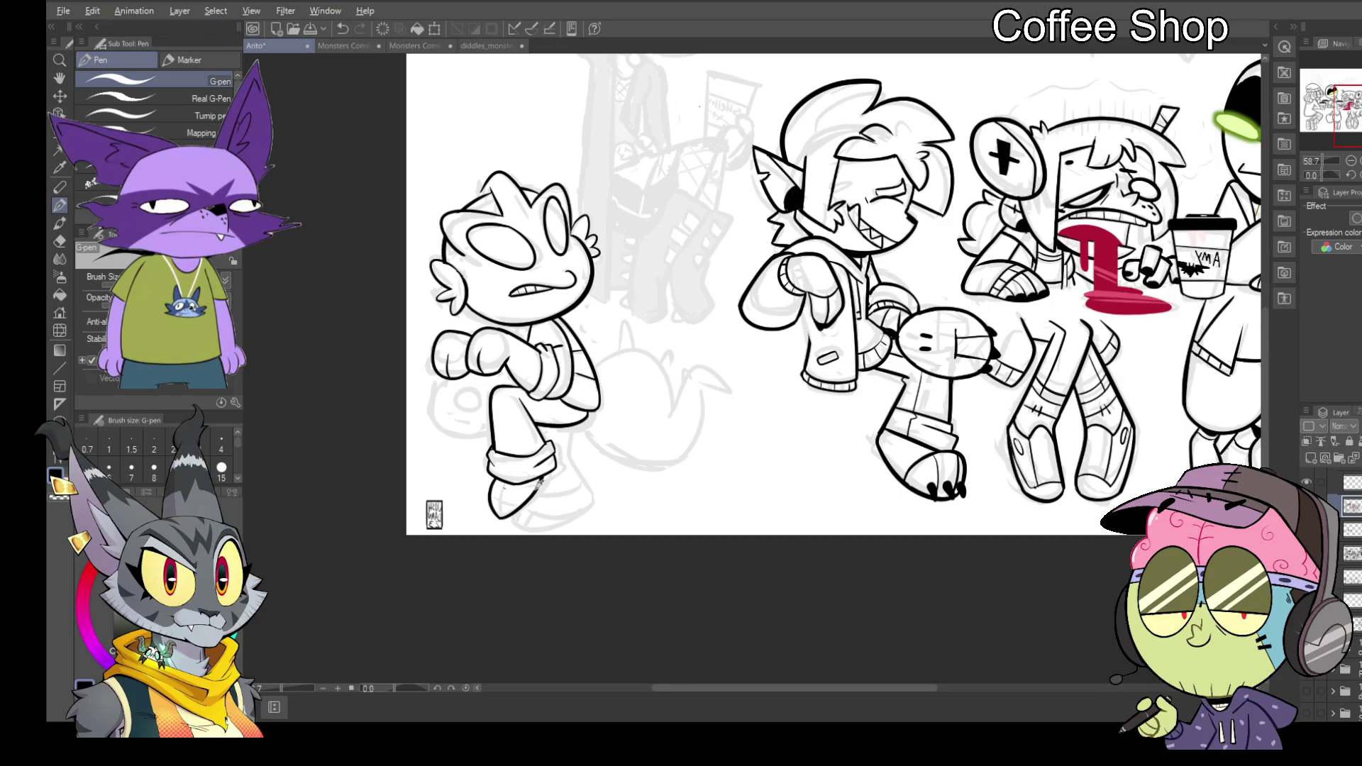
pyautogui.moveTo(499, 519); pyautogui.dragTo(549, 471)
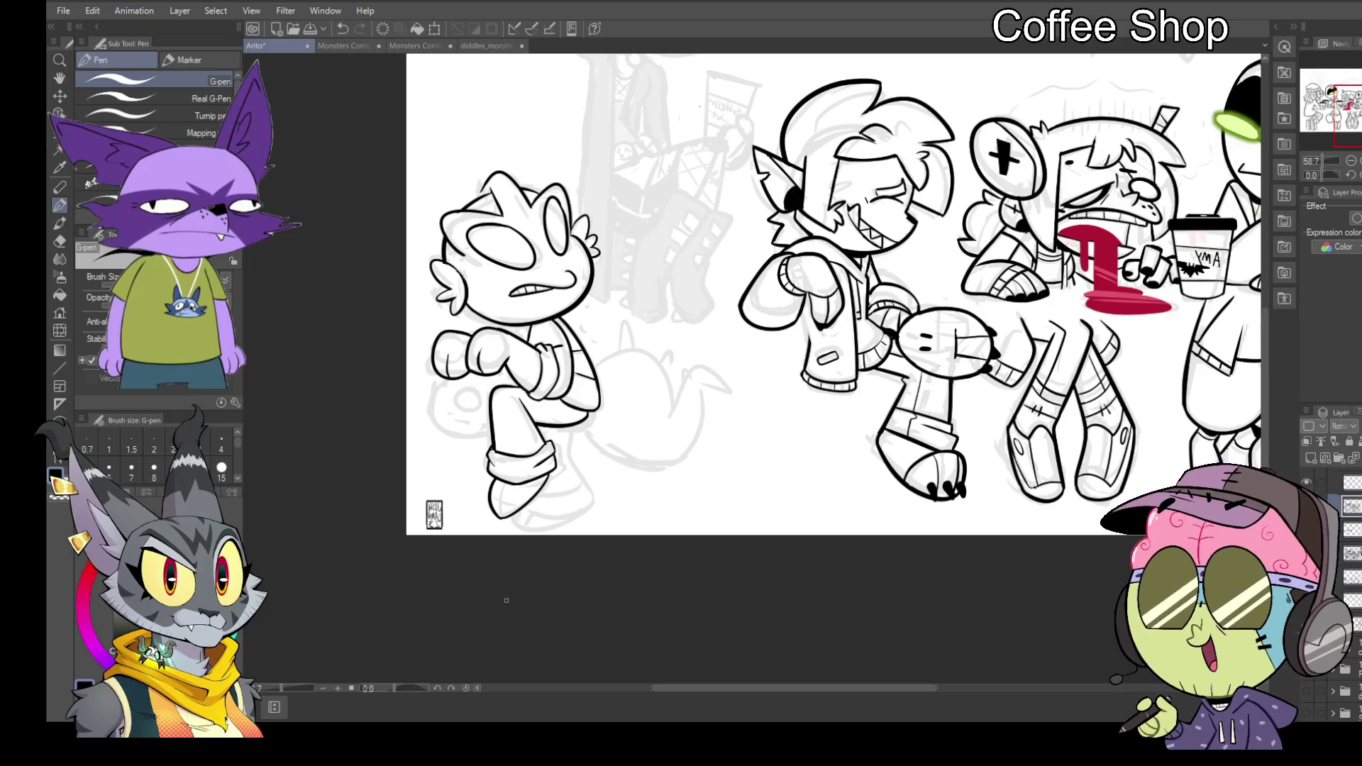
pyautogui.moveTo(505, 484); pyautogui.dragTo(498, 505)
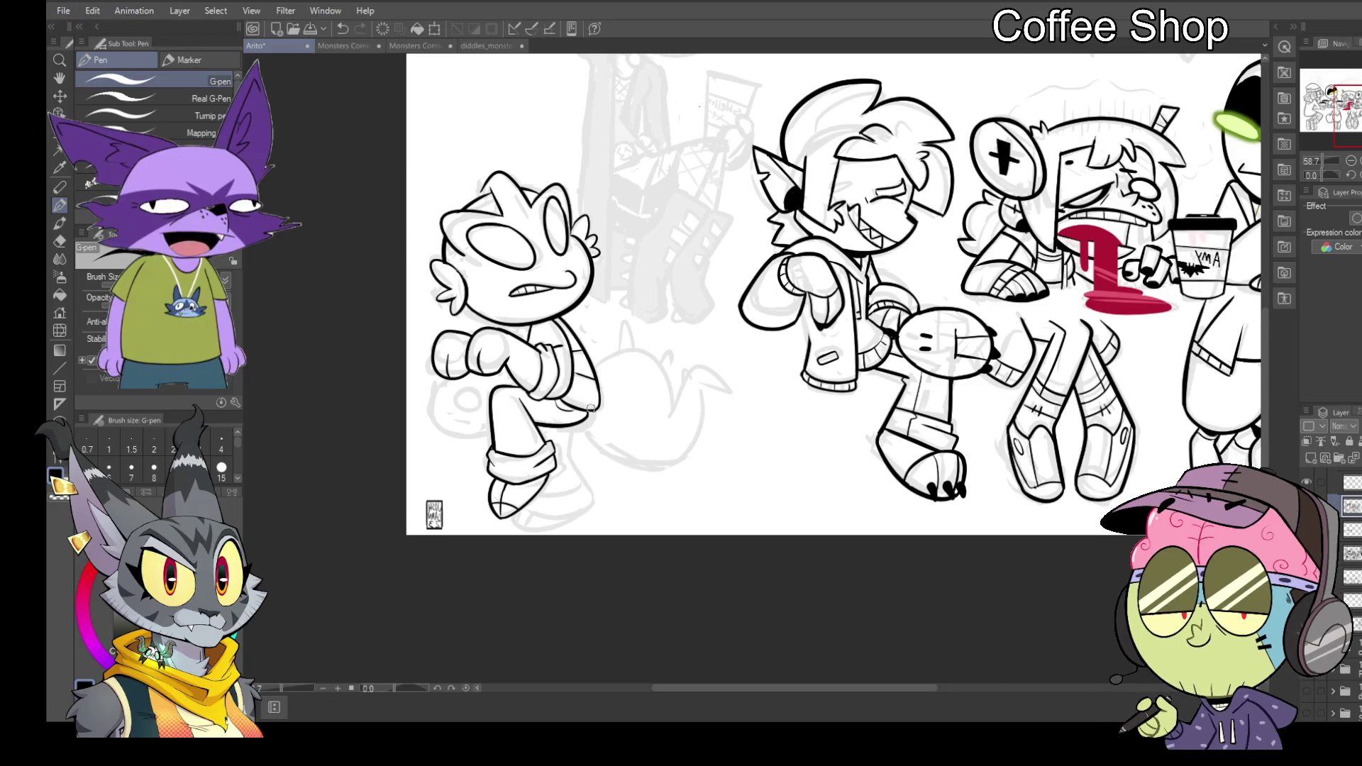
# - Ink a line down the back of the leg and remove stray marks at the boot tip
pyautogui.moveTo(573, 429)
pyautogui.mouseDown()
pyautogui.moveTo(590, 491)
pyautogui.moveTo(530, 512)
pyautogui.moveTo(587, 498)
pyautogui.moveTo(581, 481)
pyautogui.mouseUp()
pyautogui.hotkey('ctrl', 'z')
pyautogui.hotkey('ctrl', 'z')
pyautogui.hotkey('ctrl', 'z')
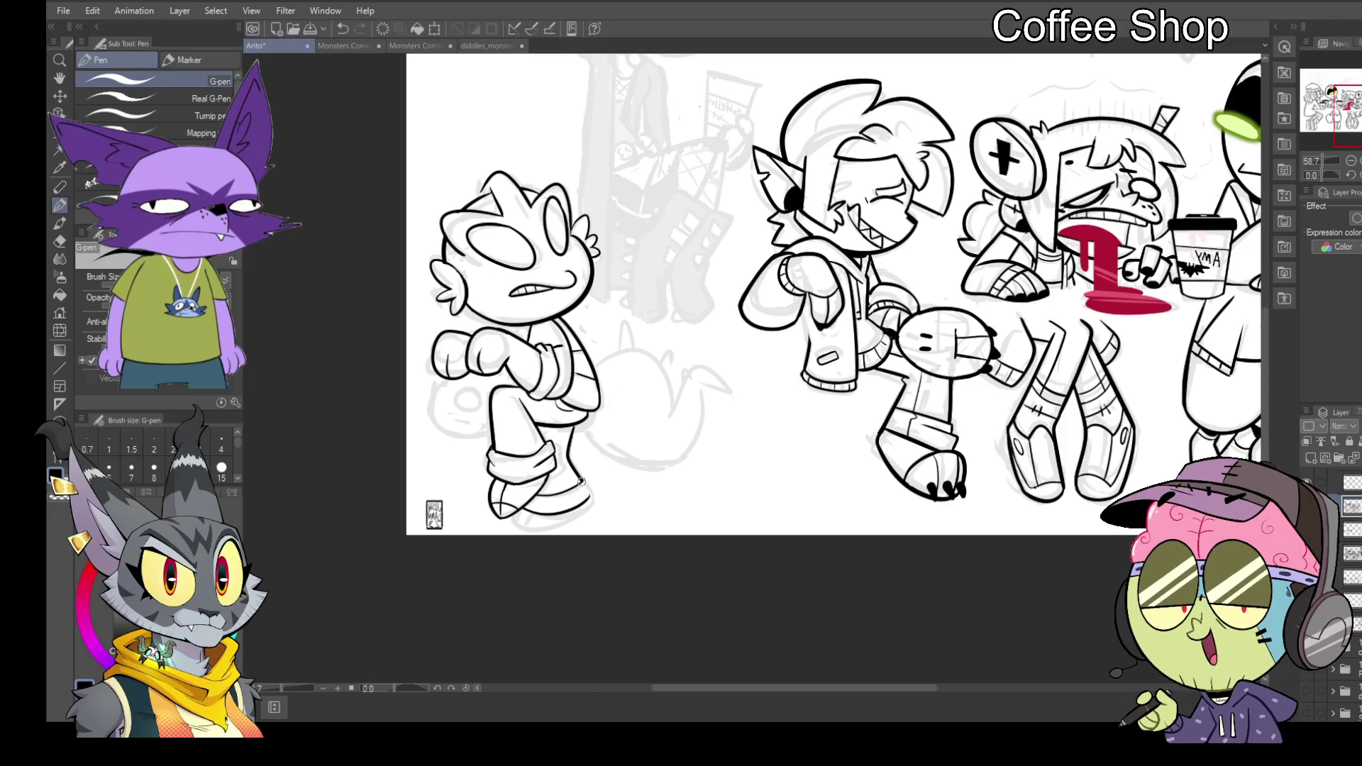
pyautogui.hotkey('ctrl', 'z')
# - Refine the boot tip and the bottom line of the boot sole
pyautogui.moveTo(584, 485); pyautogui.dragTo(580, 494)
pyautogui.hotkey('ctrl', 'z')
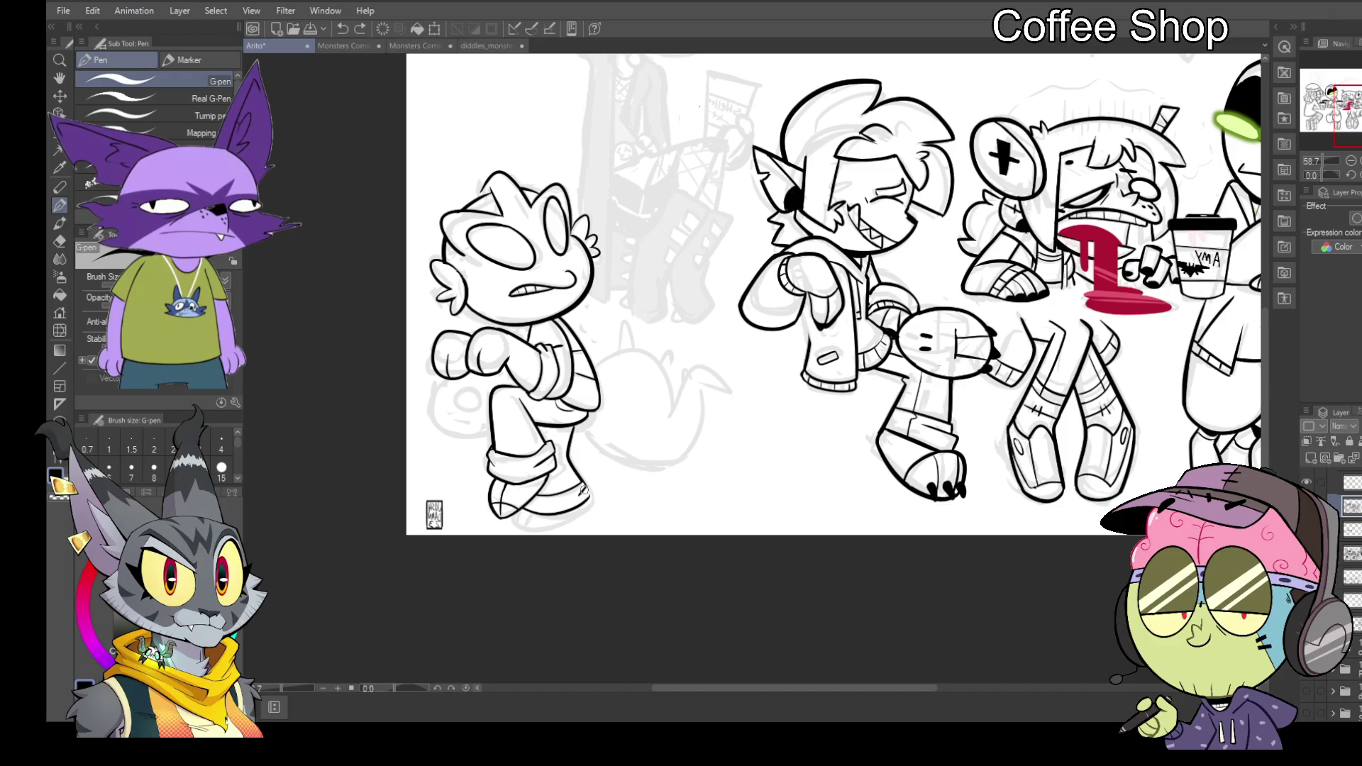
pyautogui.moveTo(513, 523); pyautogui.dragTo(565, 512)
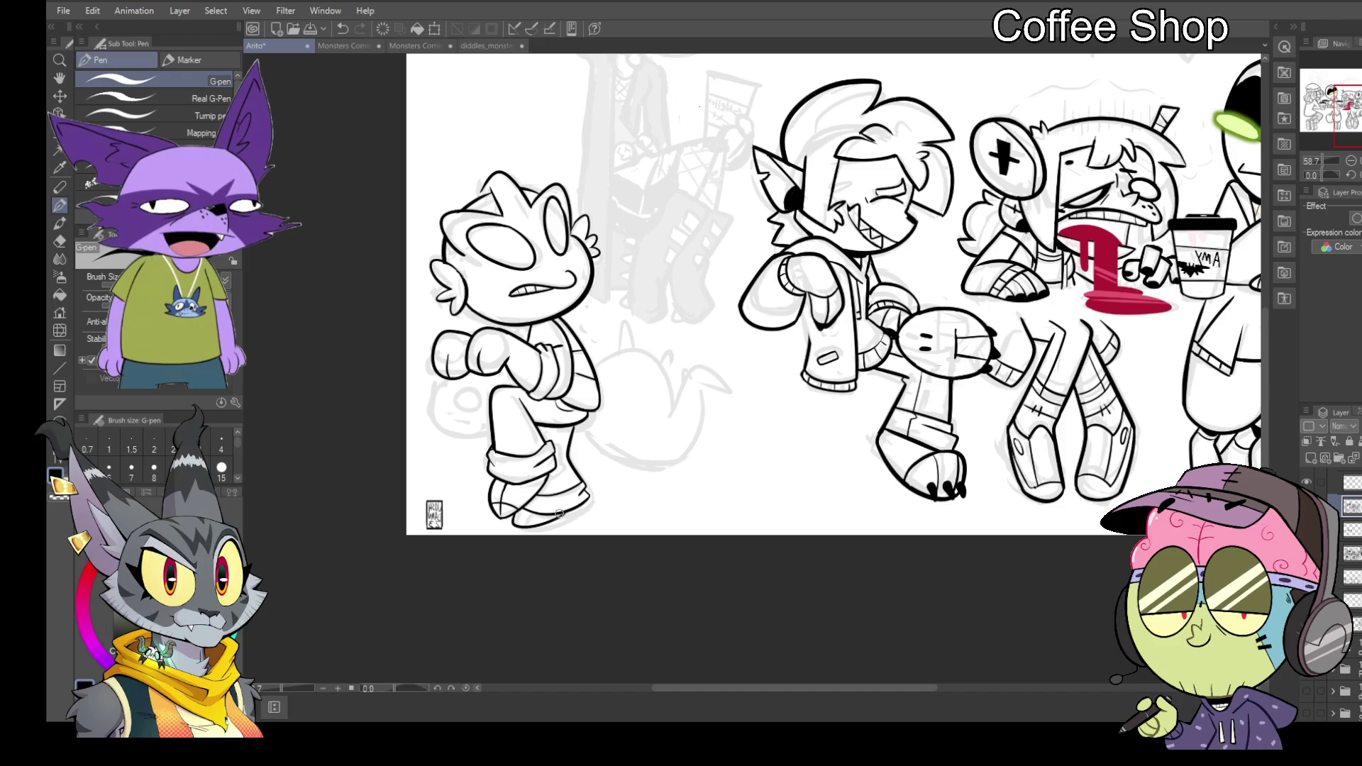
pyautogui.hotkey('ctrl', 'z')
pyautogui.moveTo(524, 518); pyautogui.dragTo(531, 510)
# - Ink the curved outline of the bag hanging from the creature's hand
pyautogui.moveTo(434, 398); pyautogui.dragTo(491, 434)
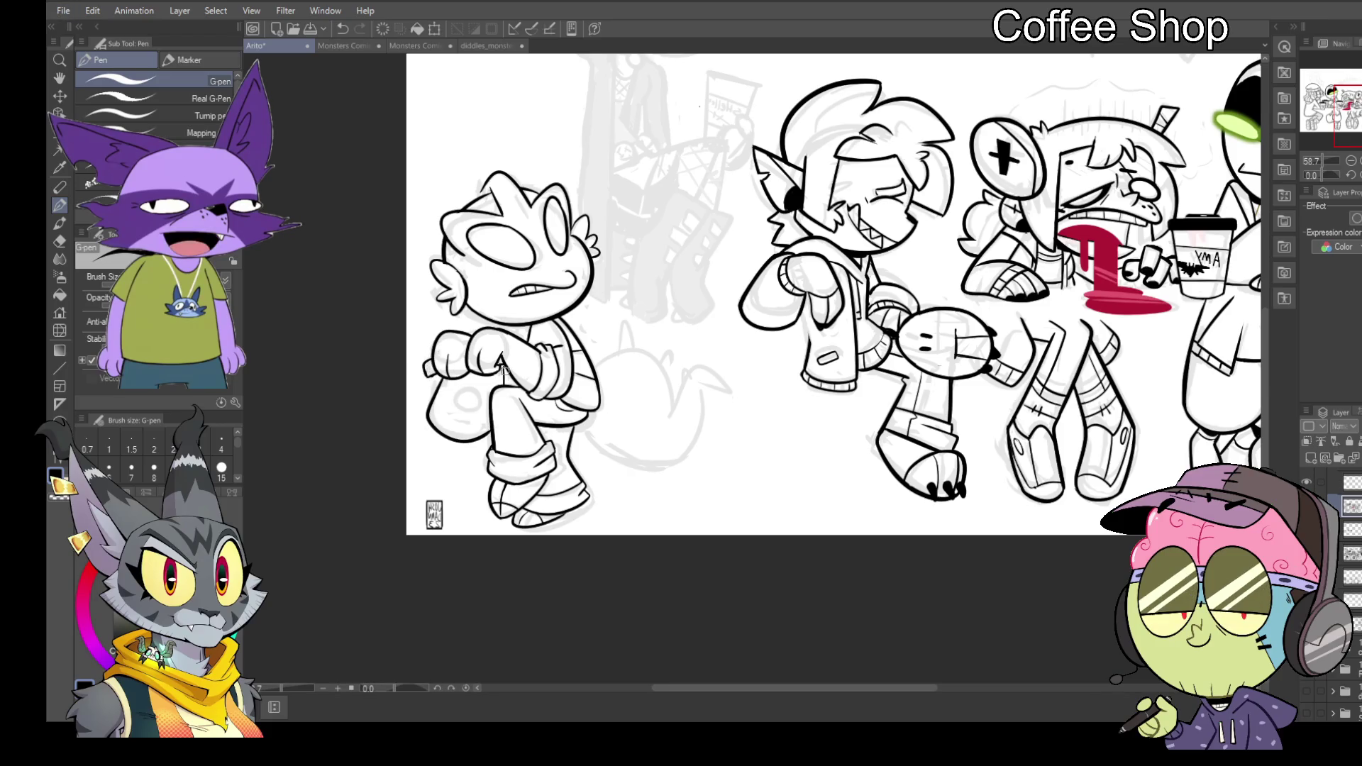
pyautogui.moveTo(511, 382); pyautogui.dragTo(469, 443)
pyautogui.hotkey('ctrl', 'z')
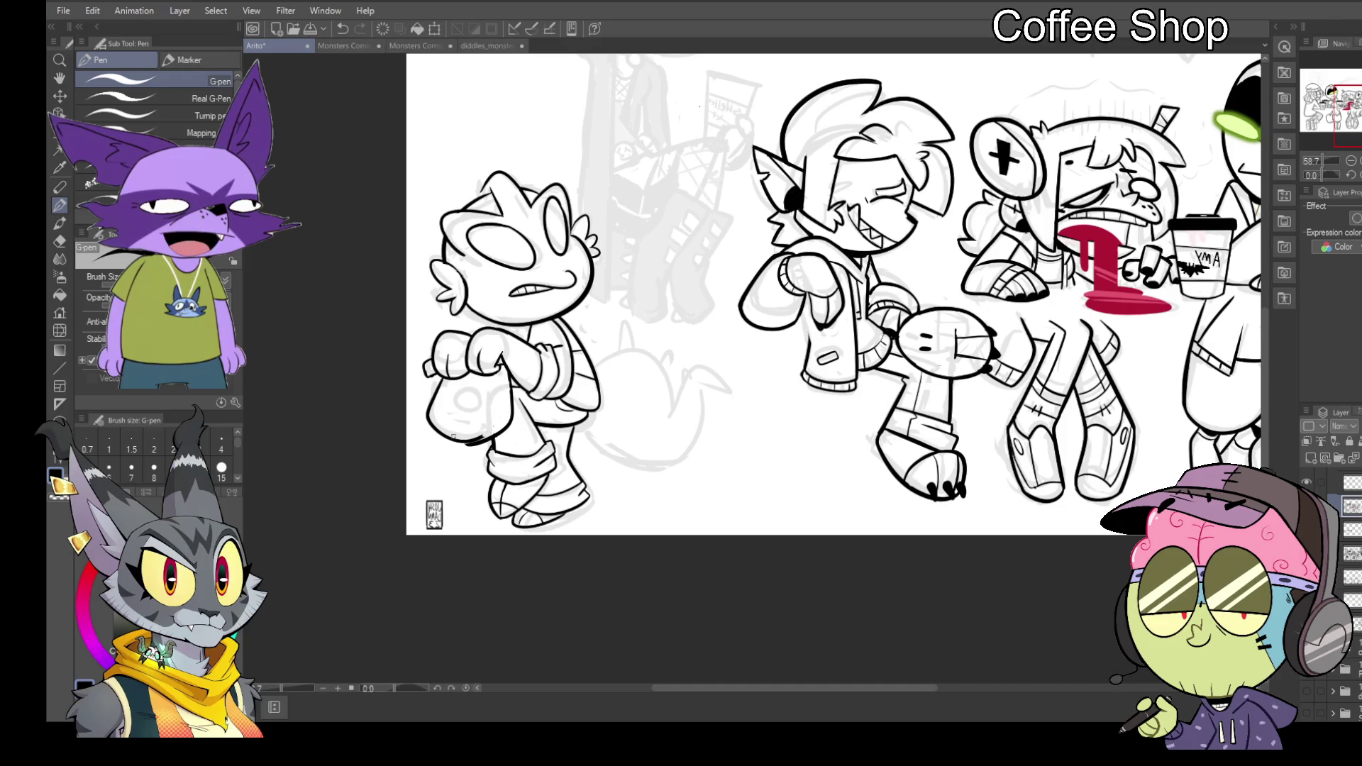
pyautogui.press('h')
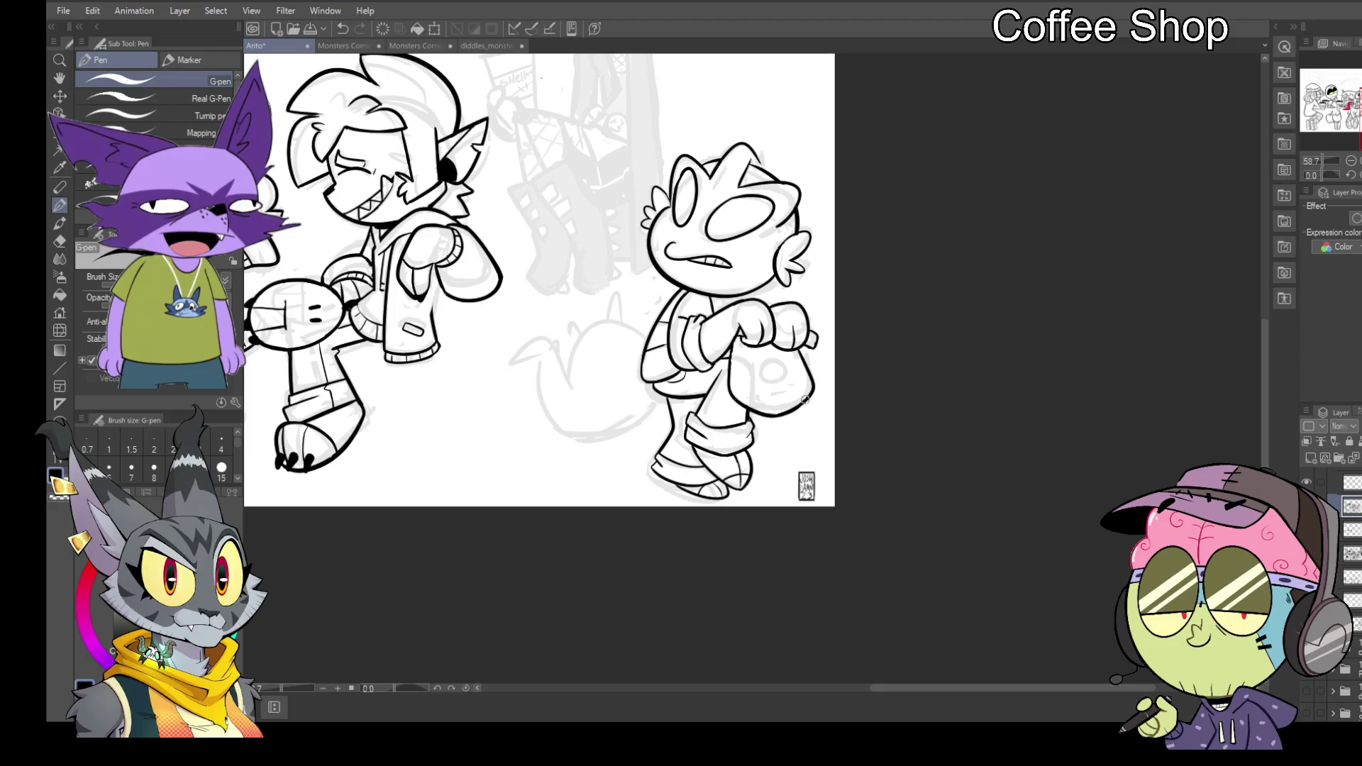
# - Draw a small circle on the bag and thicken it into a bold round button
pyautogui.moveTo(739, 340); pyautogui.dragTo(751, 401)
pyautogui.hotkey('ctrl', 'z')
pyautogui.moveTo(781, 365); pyautogui.dragTo(773, 365)
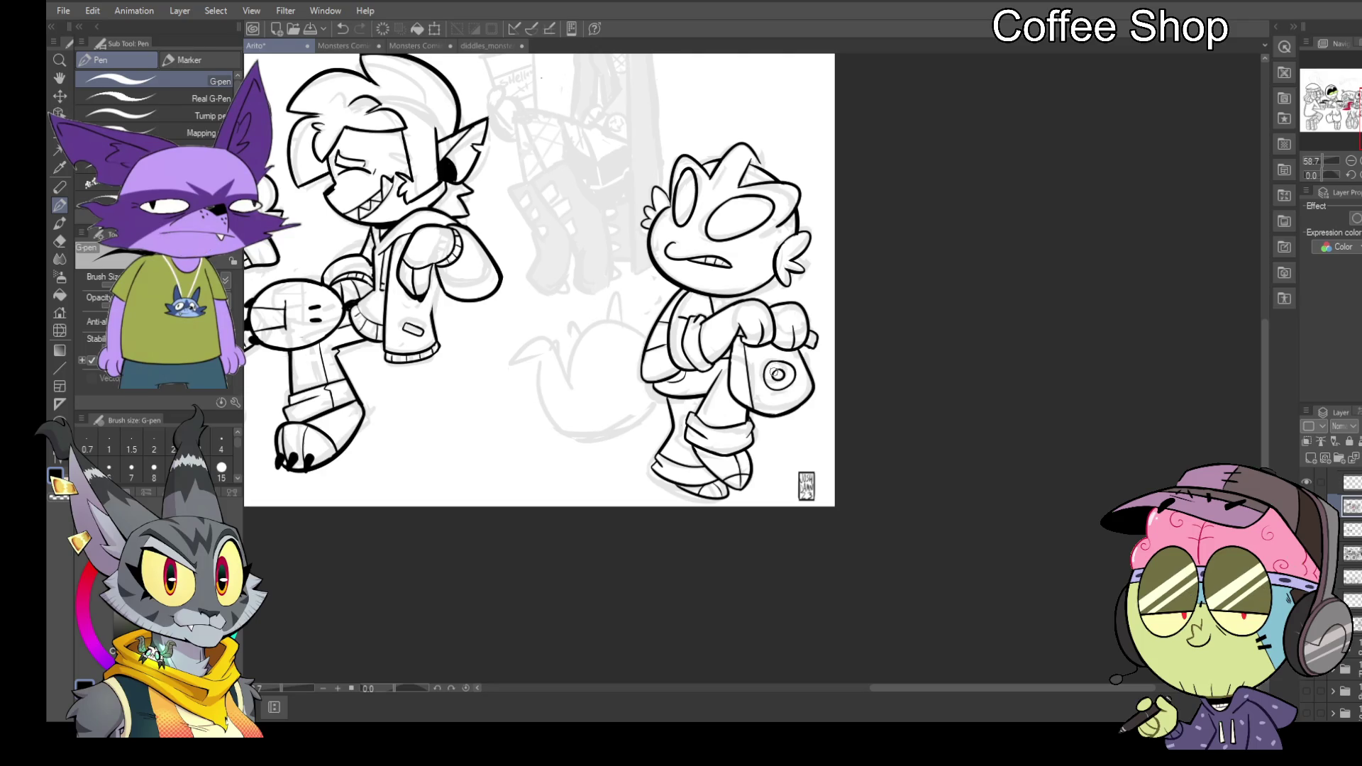
pyautogui.hotkey('ctrl', 'z')
pyautogui.moveTo(786, 363); pyautogui.dragTo(780, 380)
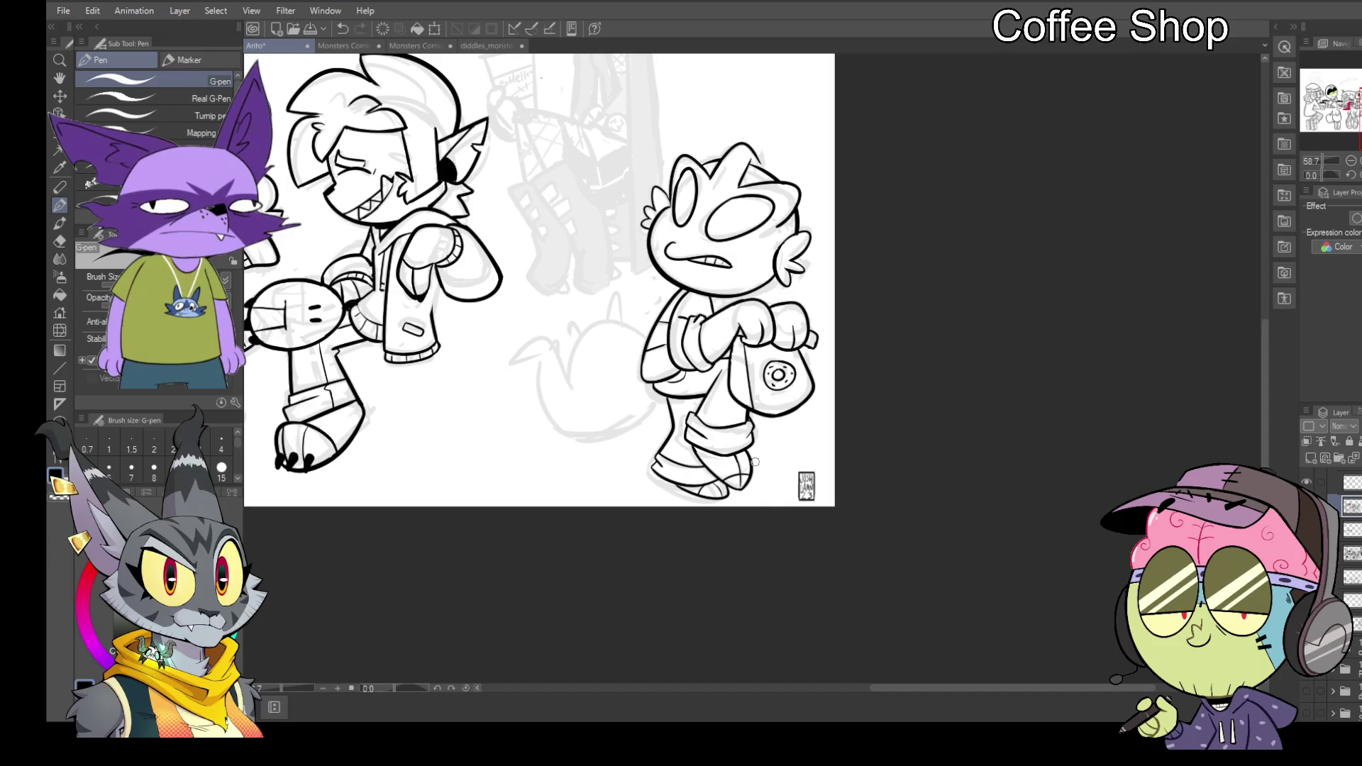
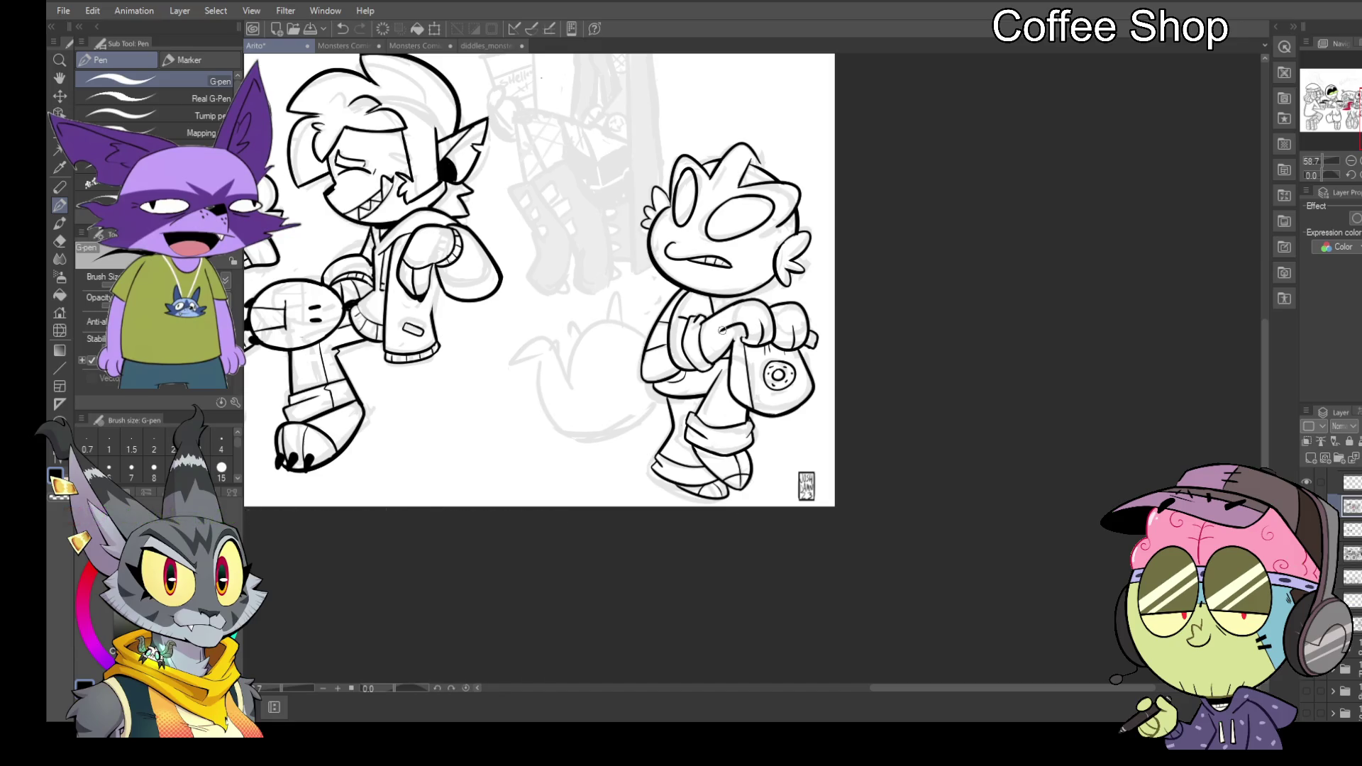
# - Ink a small stroke on the right character's hand, retrying it with undo and redo
pyautogui.hotkey('ctrl', 'z')
pyautogui.moveTo(721, 332); pyautogui.dragTo(745, 331)
pyautogui.hotkey('ctrl', 'z')
pyautogui.hotkey('ctrl', 'y')
pyautogui.hotkey('ctrl', 'z')
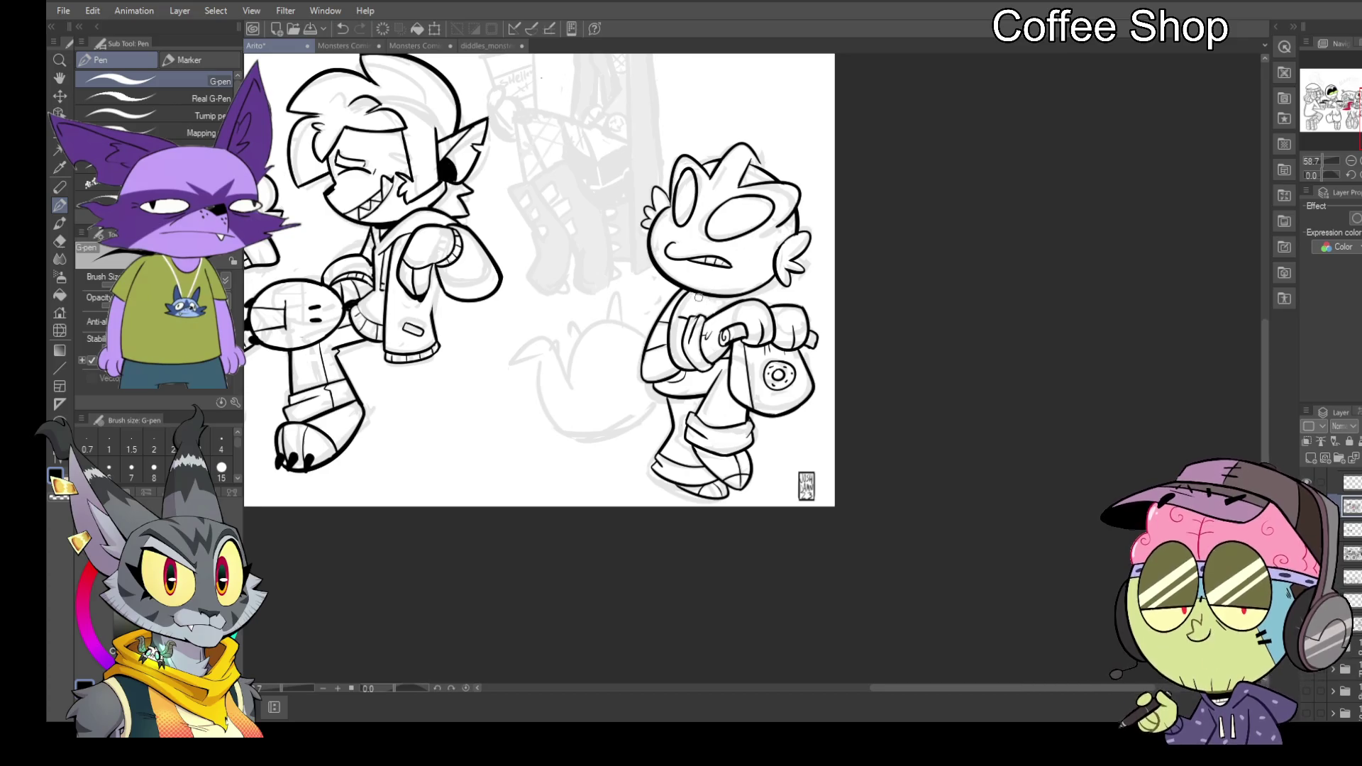
# - Add a short stroke on the right character's sleeve and redraw a small mark on the hand
pyautogui.moveTo(702, 292); pyautogui.dragTo(697, 301)
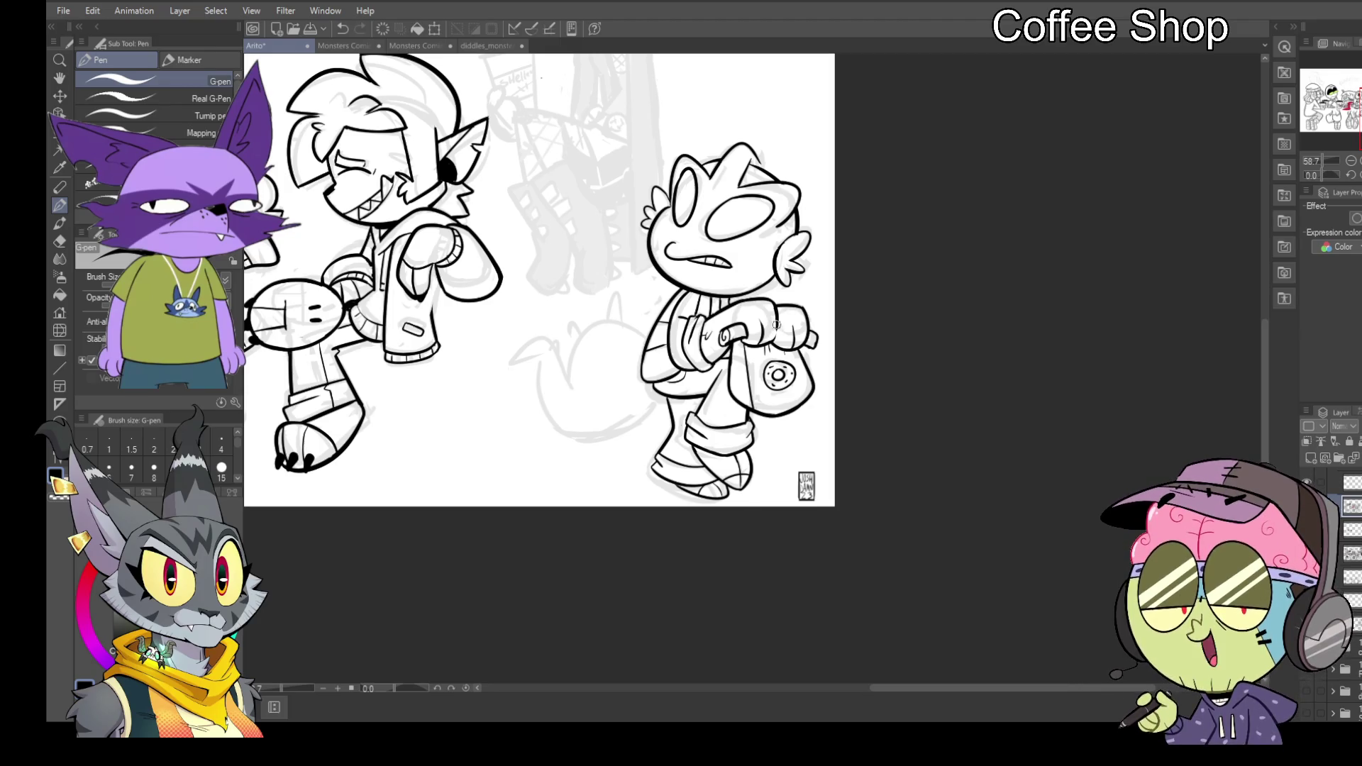
pyautogui.hotkey('ctrl', 'z')
pyautogui.hotkey('ctrl', 'z')
pyautogui.hotkey('ctrl', 'y')
pyautogui.hotkey('ctrl', 'y')
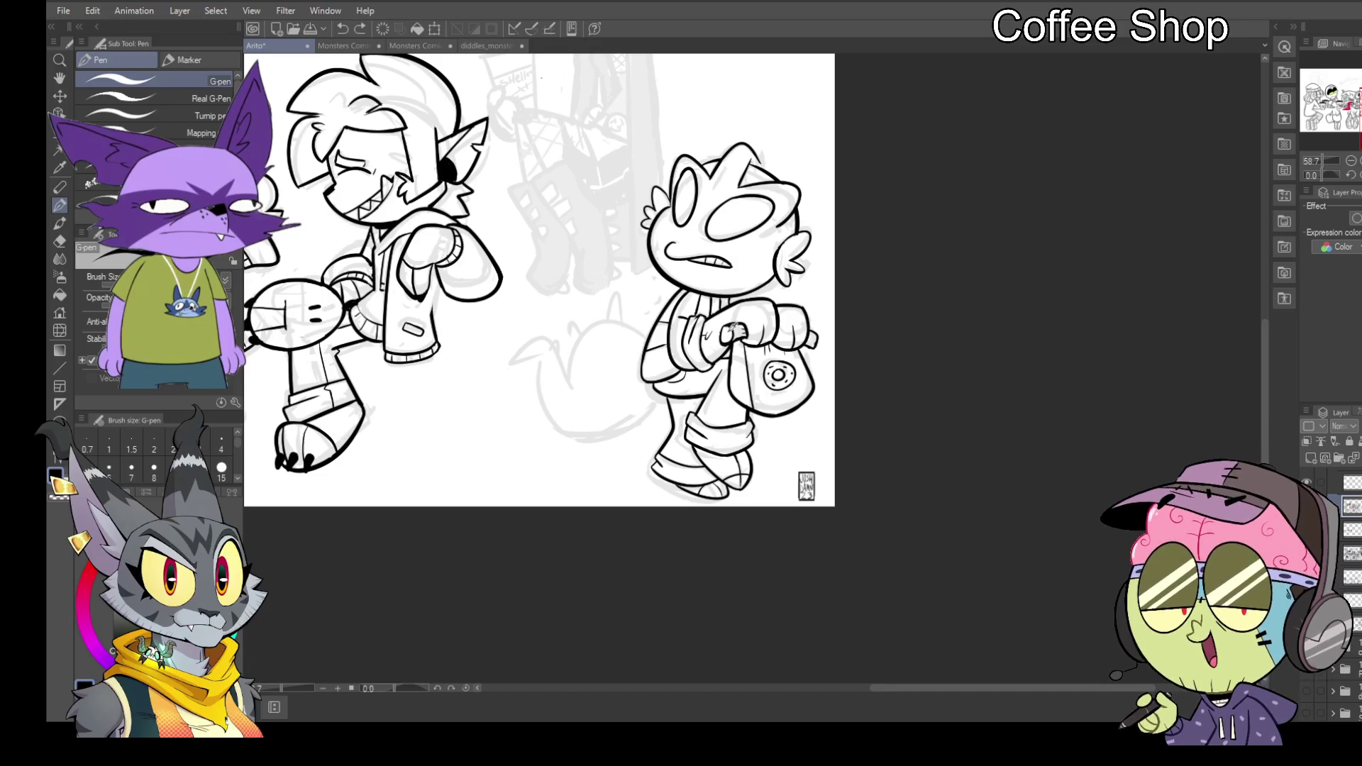
pyautogui.moveTo(722, 335); pyautogui.dragTo(732, 333)
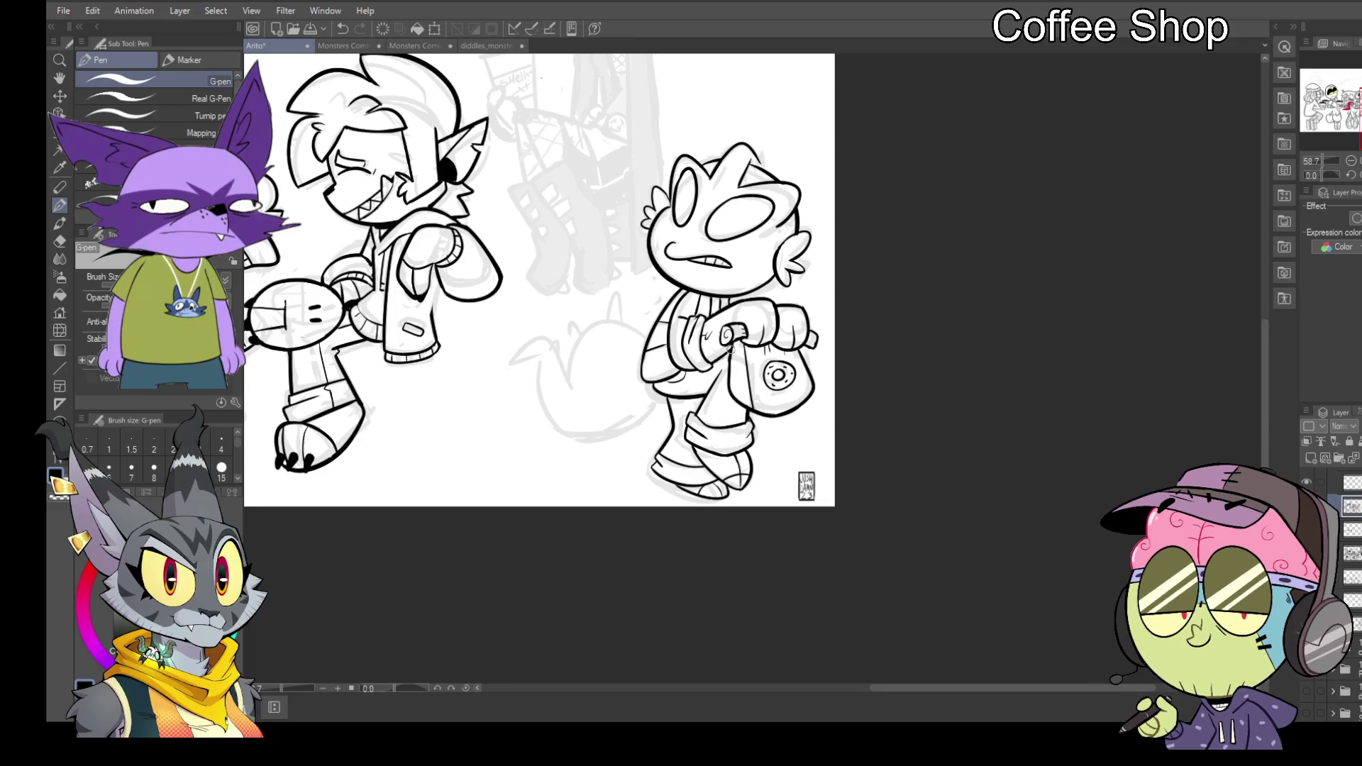
pyautogui.hotkey('ctrl', 'z')
# - Ink the lower curve of the wavy tail, redrawing it repeatedly until it sits right
pyautogui.moveTo(645, 347)
pyautogui.mouseDown()
pyautogui.moveTo(568, 387)
pyautogui.moveTo(502, 361)
pyautogui.moveTo(552, 363)
pyautogui.moveTo(643, 412)
pyautogui.mouseUp()
pyautogui.hotkey('ctrl', 'z')
pyautogui.hotkey('ctrl', 'z')
pyautogui.hotkey('ctrl', 'z')
pyautogui.hotkey('ctrl', 'z')
pyautogui.moveTo(536, 369); pyautogui.dragTo(654, 392)
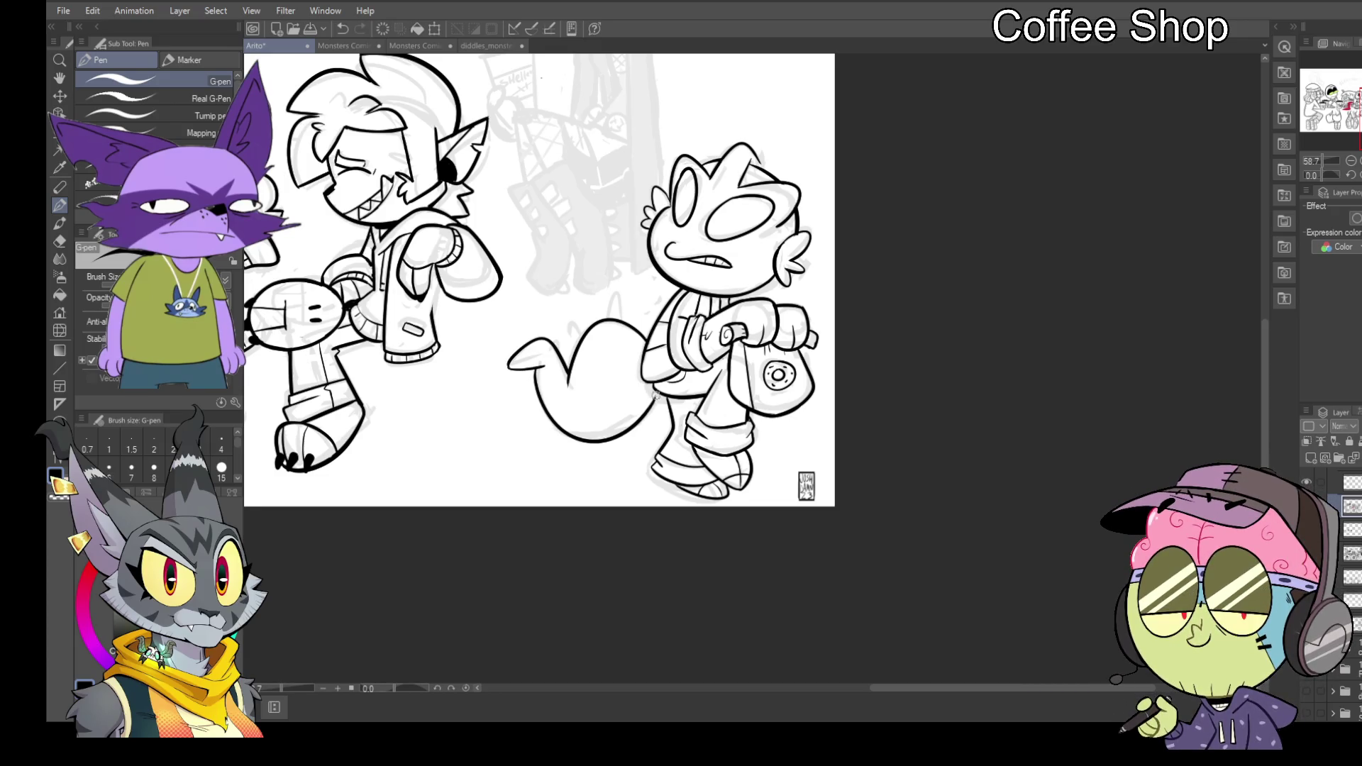
pyautogui.hotkey('ctrl', 'z')
pyautogui.moveTo(539, 366); pyautogui.dragTo(659, 392)
pyautogui.hotkey('ctrl', 'z')
pyautogui.moveTo(536, 368); pyautogui.dragTo(664, 395)
pyautogui.hotkey('ctrl', 'z')
pyautogui.moveTo(536, 367); pyautogui.dragTo(662, 394)
pyautogui.hotkey('ctrl', 'z')
pyautogui.moveTo(537, 367)
pyautogui.mouseDown()
pyautogui.moveTo(548, 414)
pyautogui.moveTo(663, 394)
pyautogui.moveTo(537, 367)
pyautogui.moveTo(661, 405)
pyautogui.mouseUp()
pyautogui.hotkey('ctrl', 'z')
pyautogui.hotkey('ctrl', 'z')
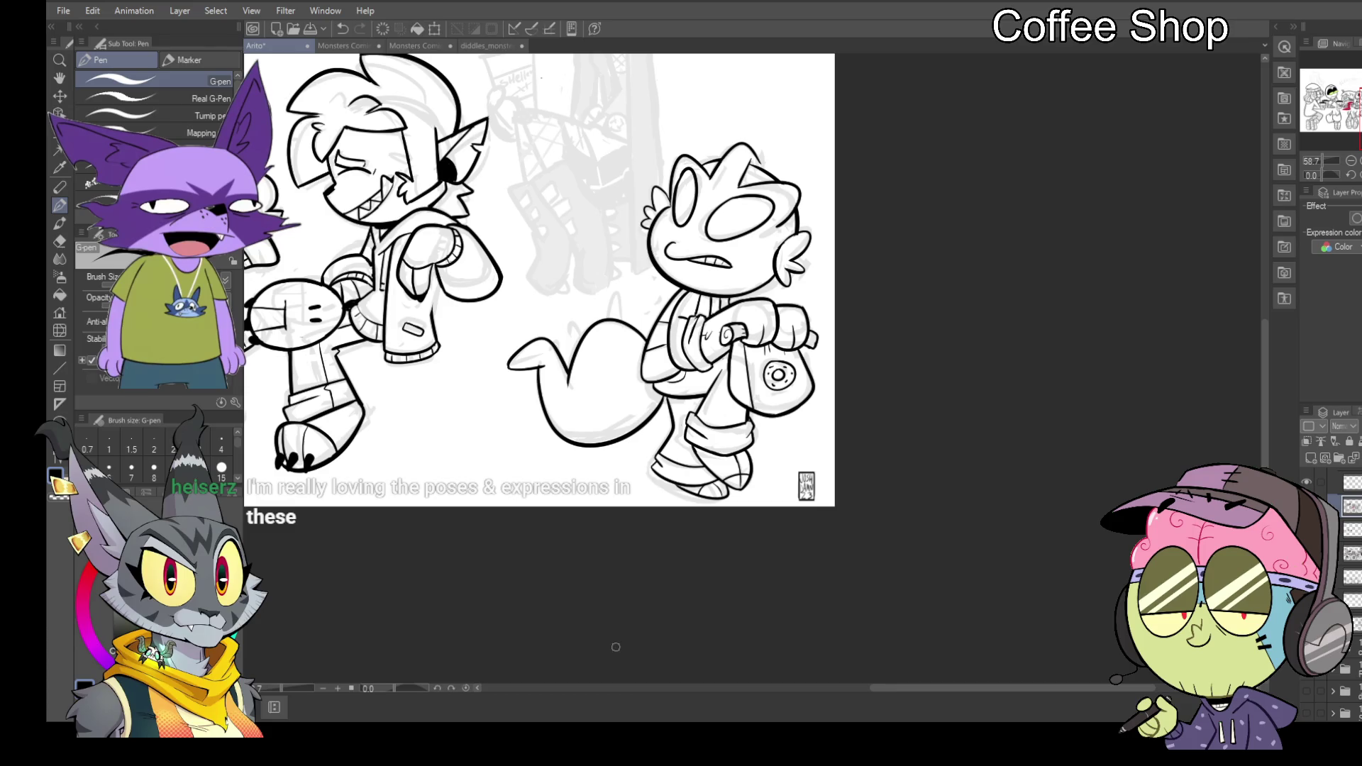
pyautogui.hotkey('ctrl', 'z')
pyautogui.hotkey('ctrl', 'z')
# - Complete the tail outline with its tip, the upper curve toward the body and a small spike
pyautogui.hotkey('ctrl', 'z')
pyautogui.moveTo(658, 402)
pyautogui.mouseDown()
pyautogui.moveTo(539, 370)
pyautogui.moveTo(552, 353)
pyautogui.mouseUp()
pyautogui.moveTo(645, 337)
pyautogui.mouseDown()
pyautogui.moveTo(622, 318)
pyautogui.moveTo(581, 390)
pyautogui.moveTo(660, 339)
pyautogui.mouseUp()
pyautogui.hotkey('ctrl', 'z')
pyautogui.hotkey('ctrl', 'z')
pyautogui.hotkey('ctrl', 'z')
pyautogui.hotkey('ctrl', 'z')
pyautogui.moveTo(552, 352); pyautogui.dragTo(656, 339)
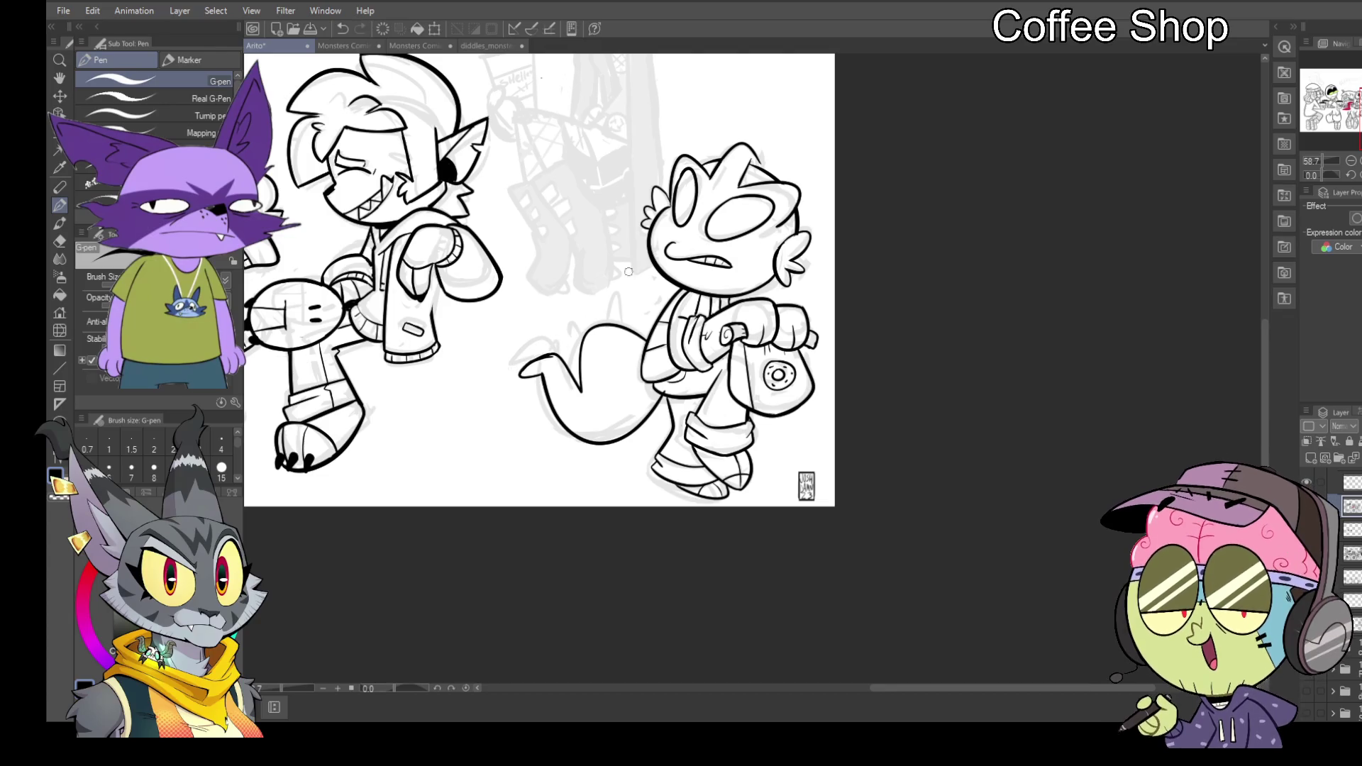
pyautogui.moveTo(598, 324); pyautogui.dragTo(609, 323)
pyautogui.hotkey('ctrl', 'z')
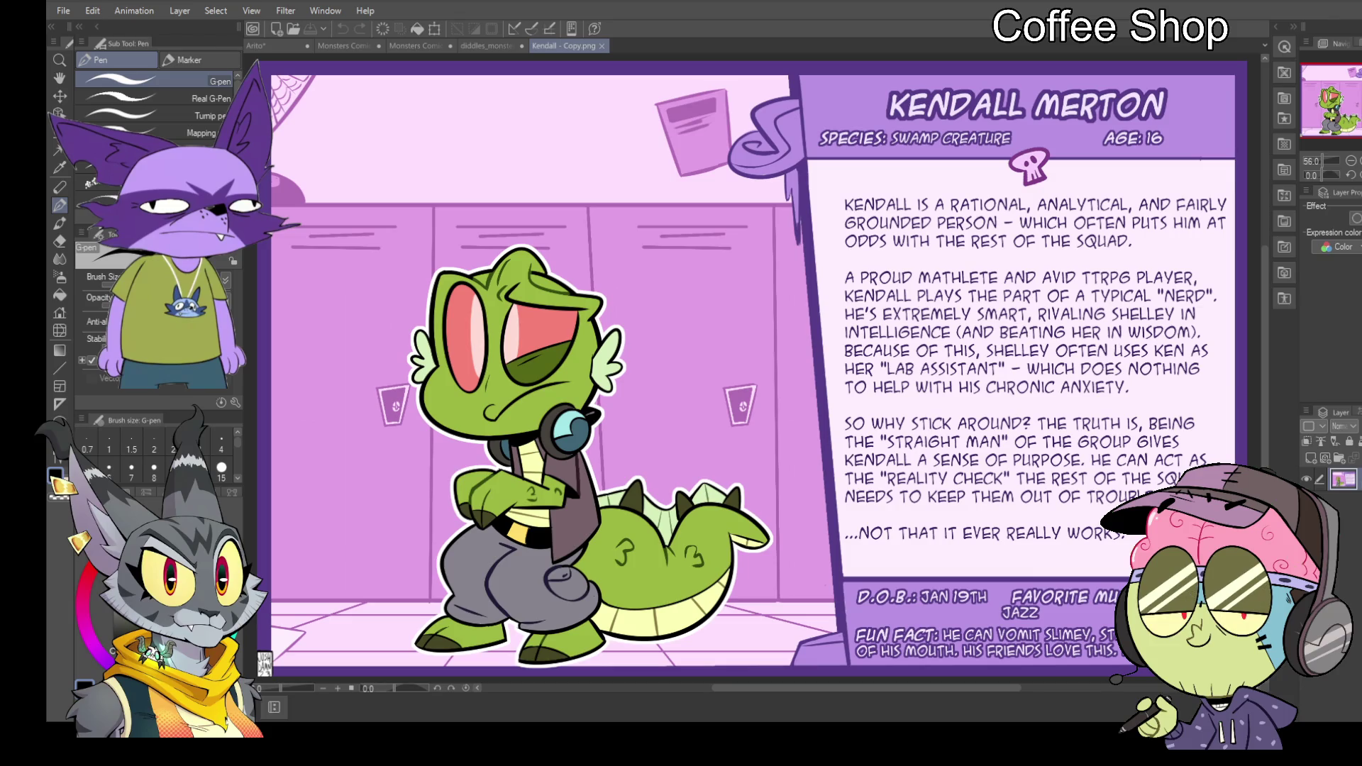
# - Lasso the swamp creature's tail and legs, paste them into the Arito sketch, and flip horizontally
pyautogui.press('m')
pyautogui.moveTo(706, 425); pyautogui.dragTo(687, 427)
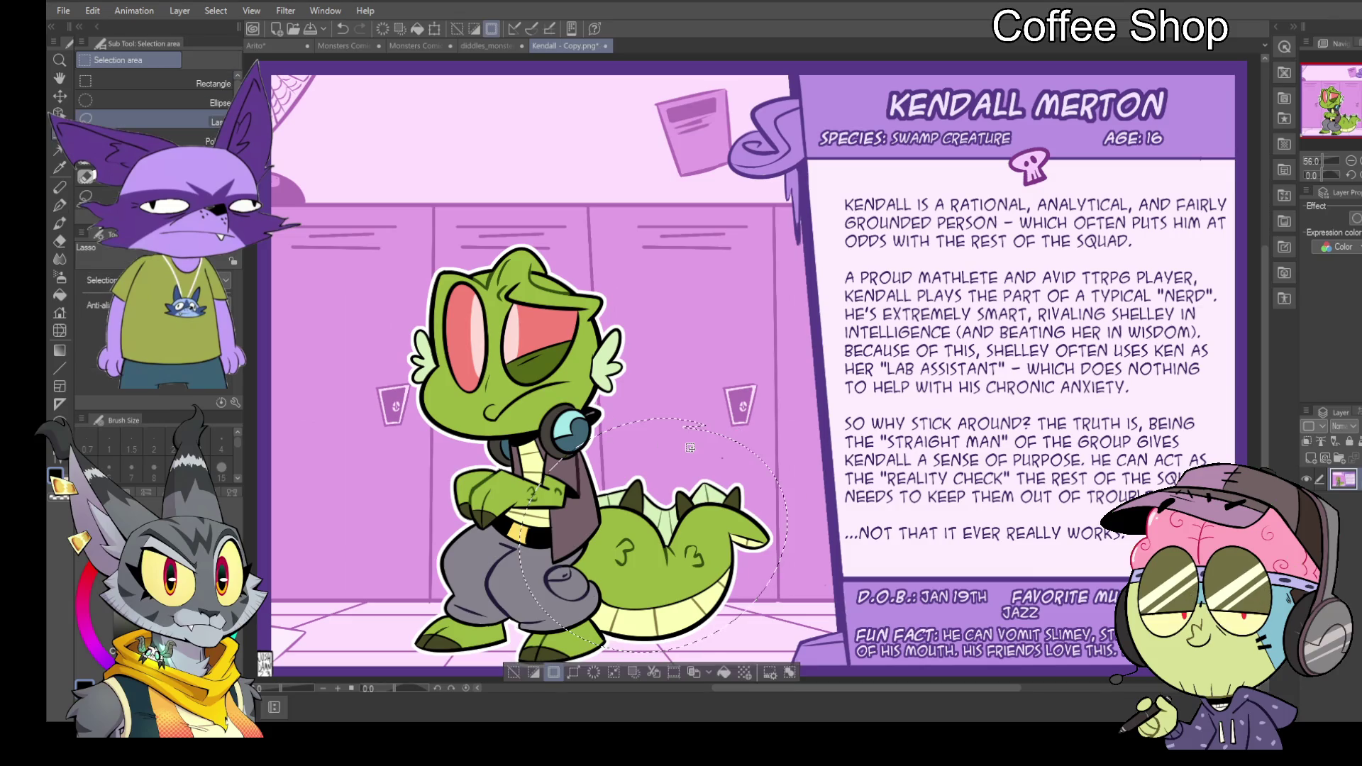
pyautogui.click(279, 44)
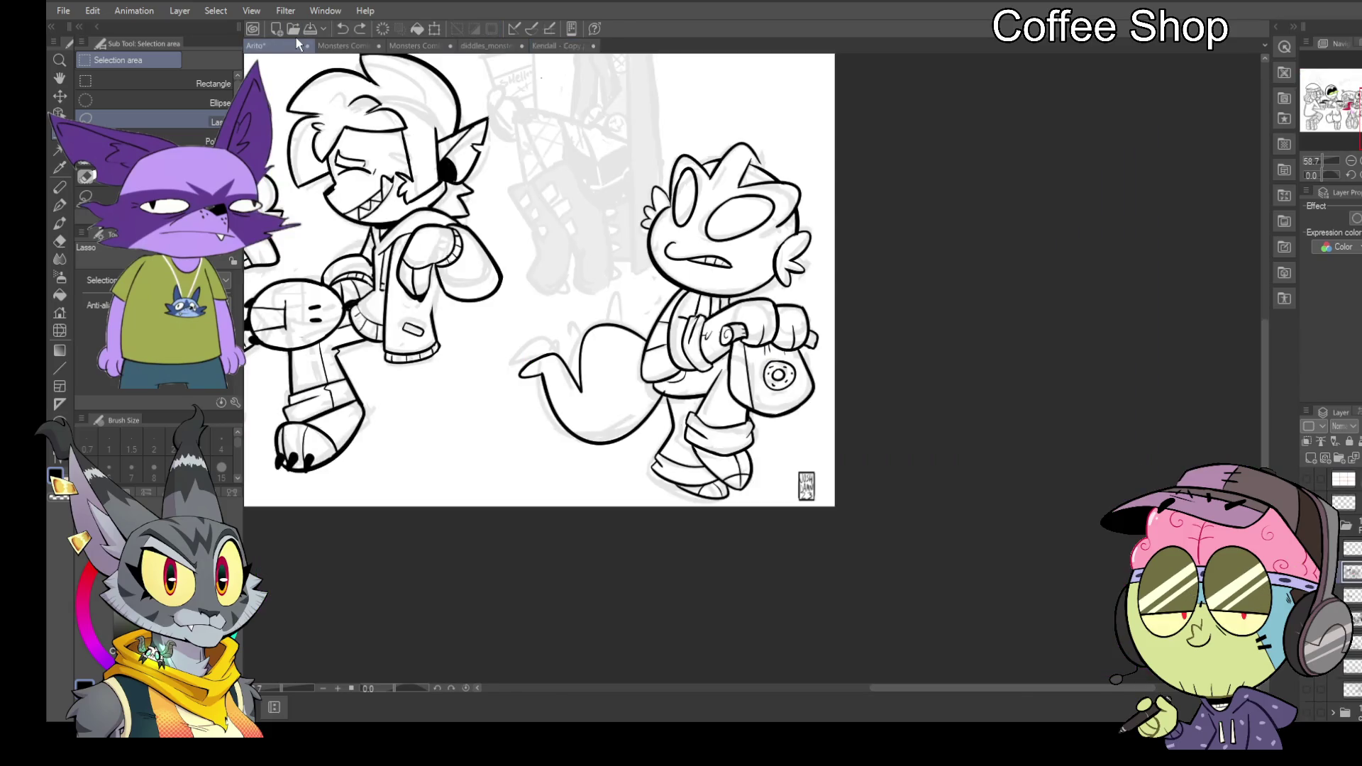
pyautogui.press('k')
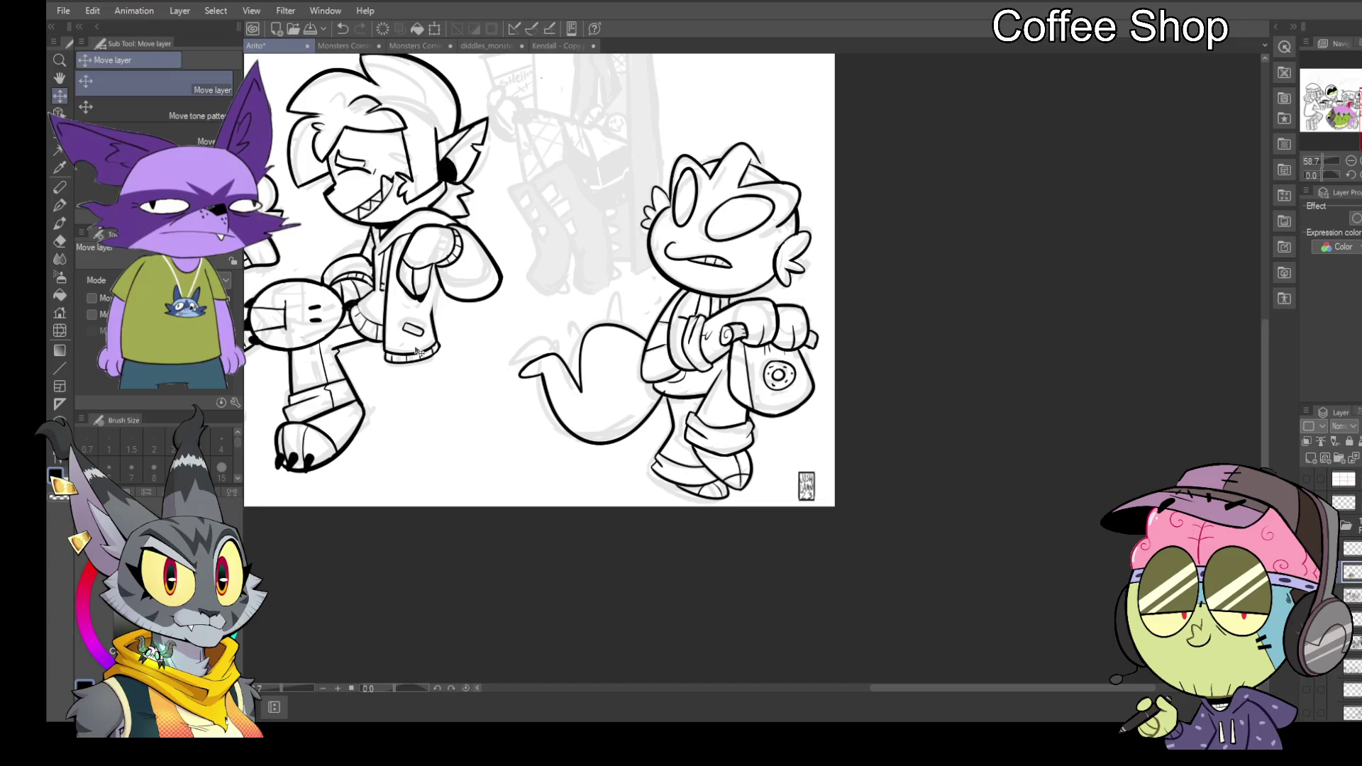
pyautogui.click(94, 14)
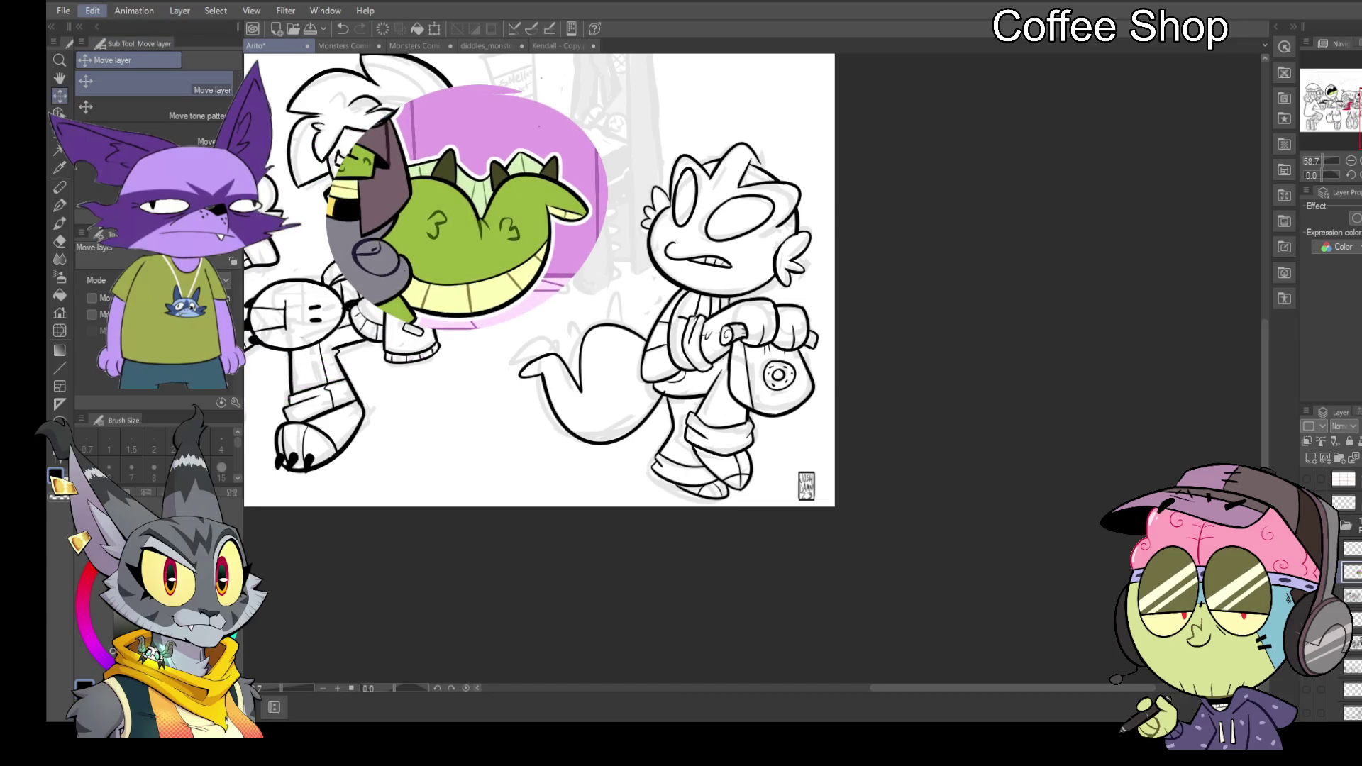
pyautogui.click(387, 480)
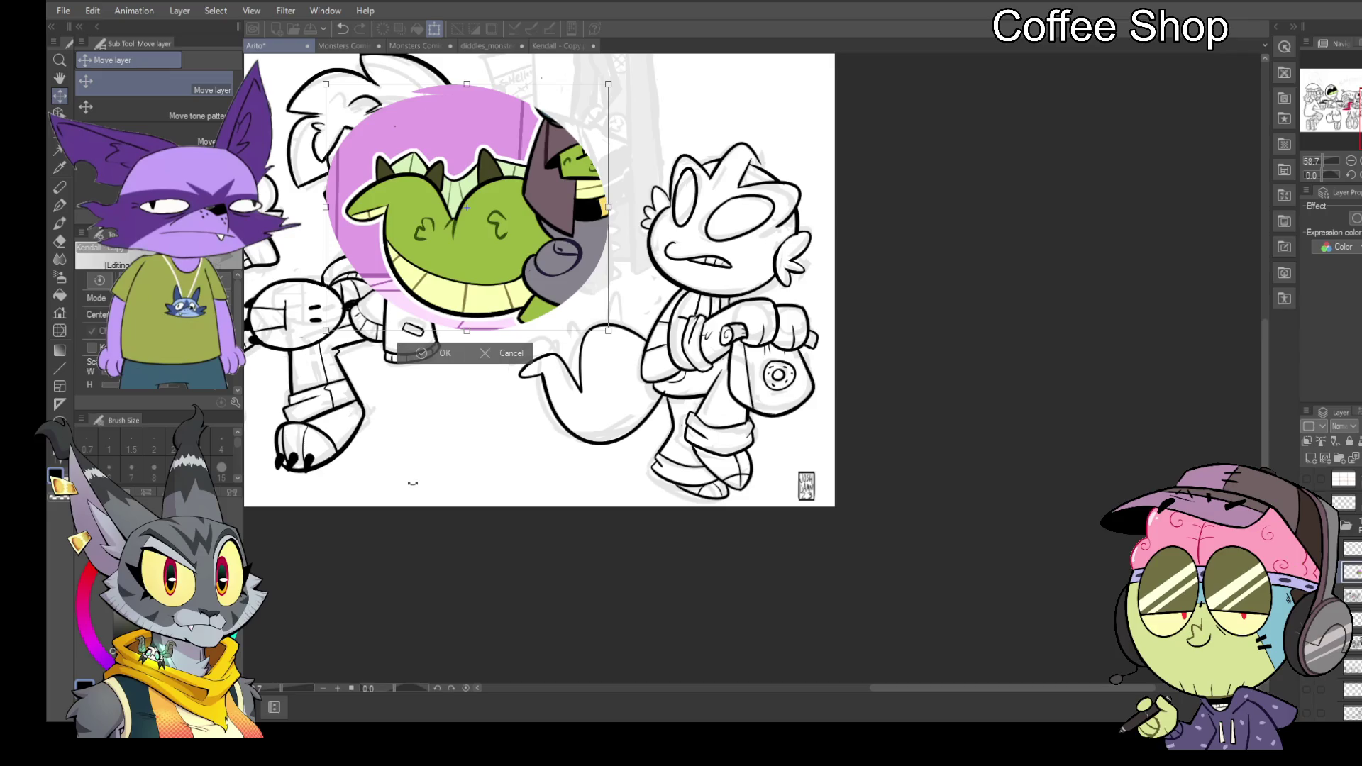
pyautogui.press('Return')
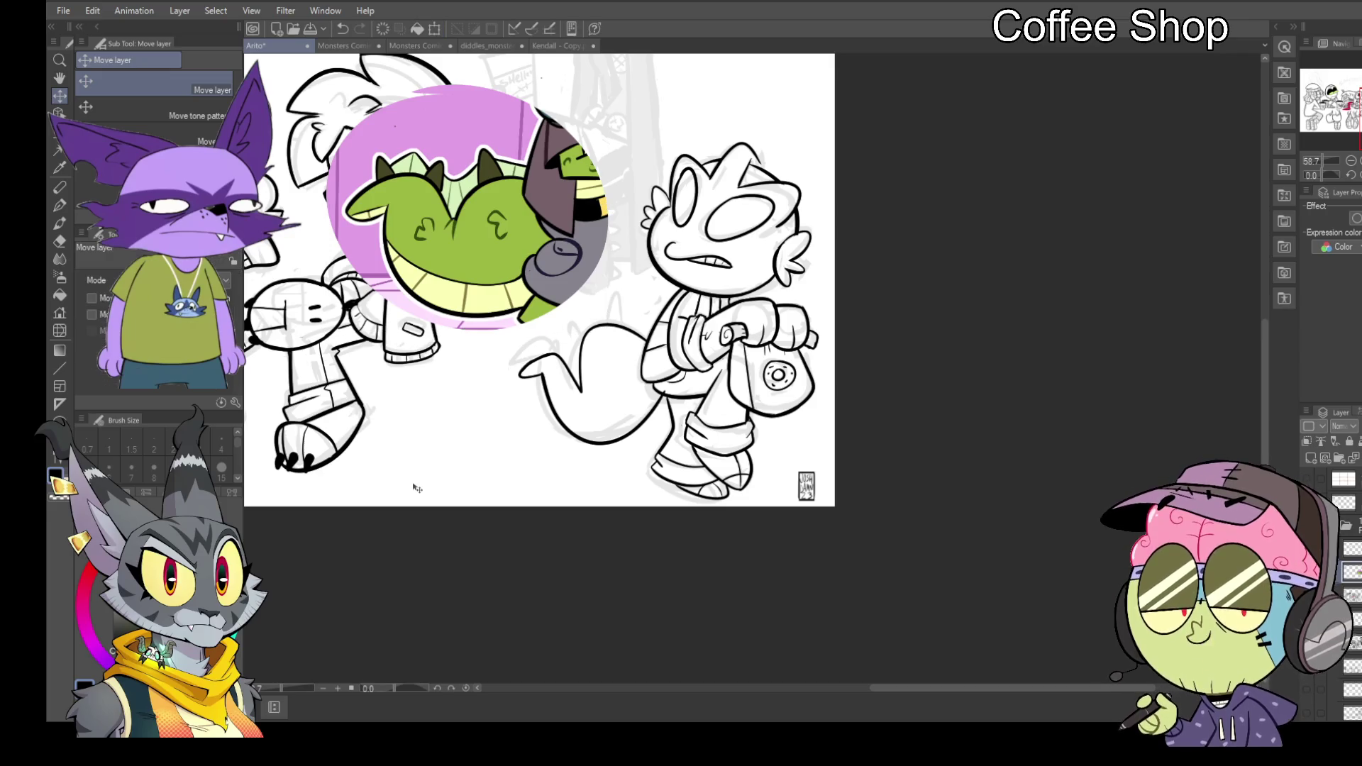
pyautogui.press('p')
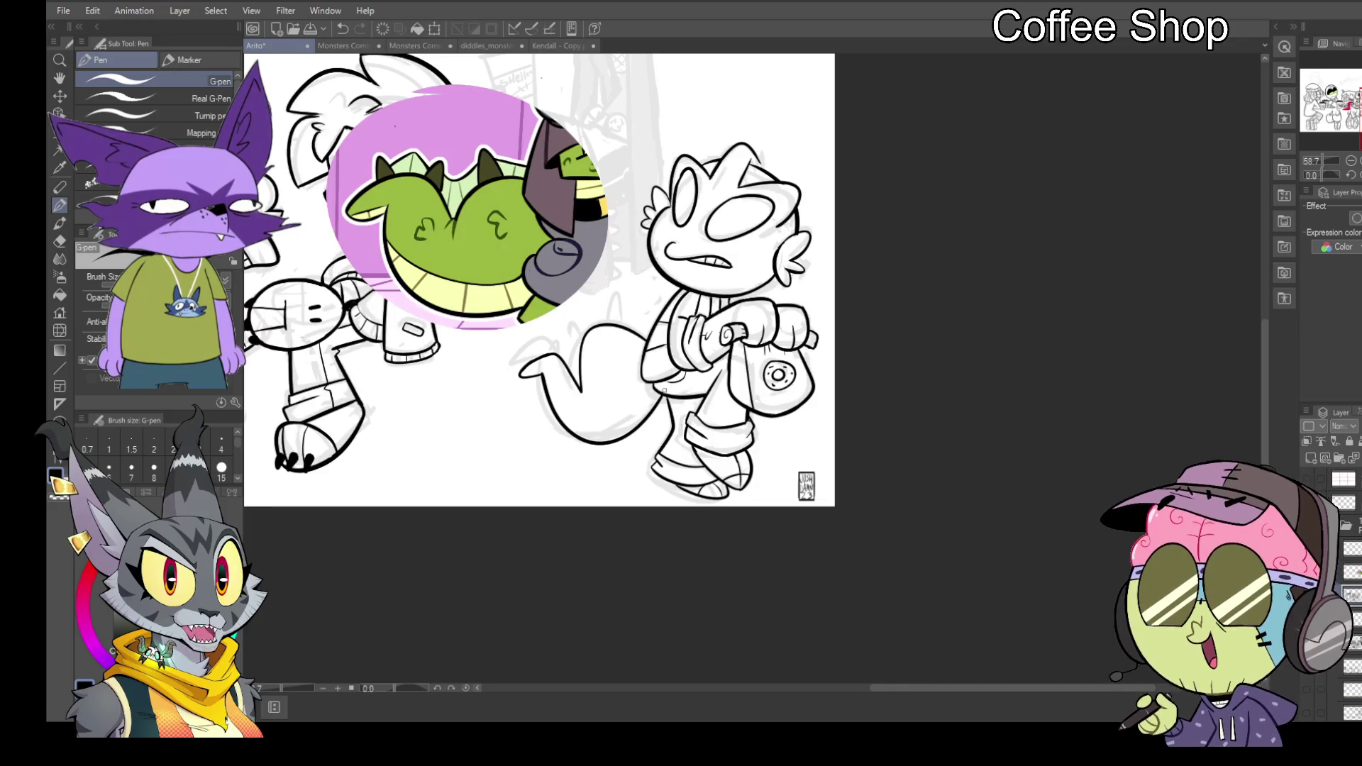
# - Ink the tail's bottom edge, a small spike on its top, and the left tail tip
pyautogui.moveTo(589, 442); pyautogui.dragTo(645, 419)
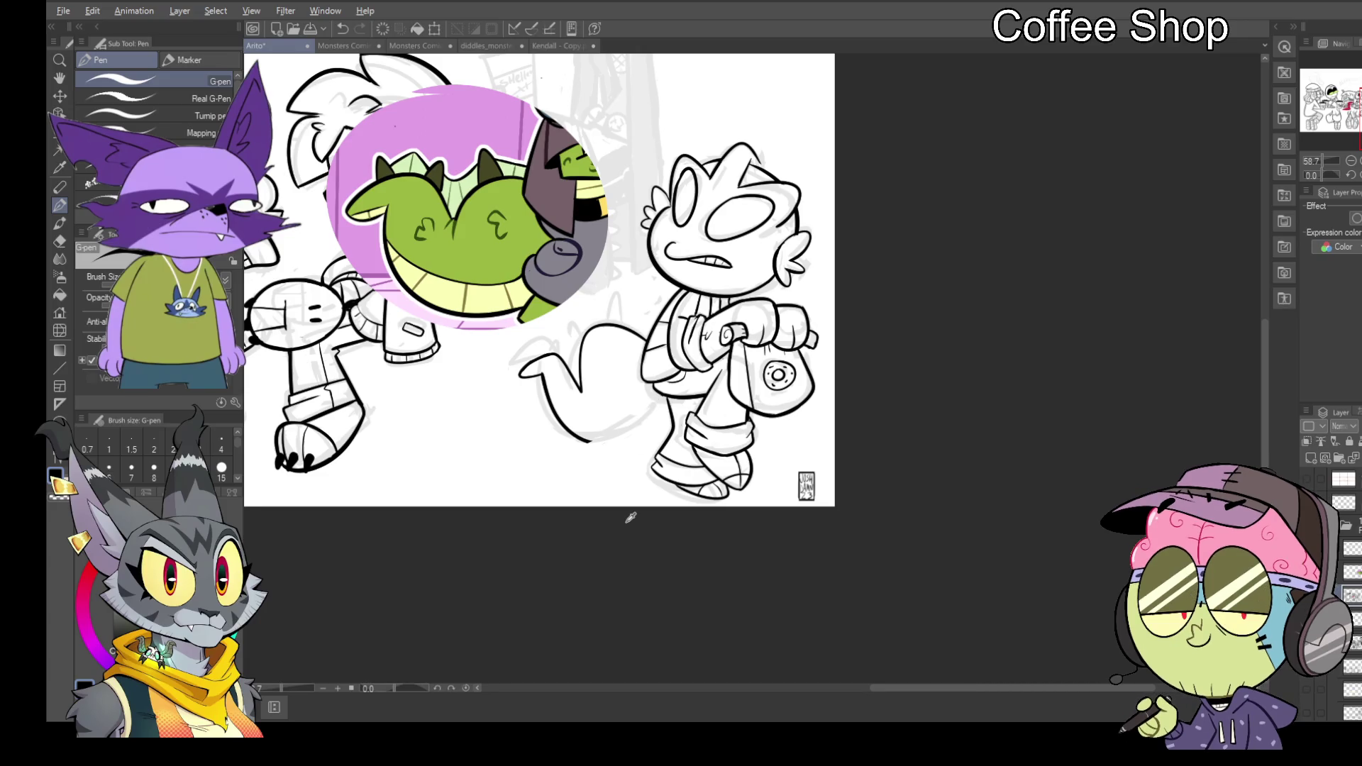
pyautogui.moveTo(571, 439)
pyautogui.mouseDown()
pyautogui.moveTo(647, 422)
pyautogui.moveTo(664, 400)
pyautogui.mouseUp()
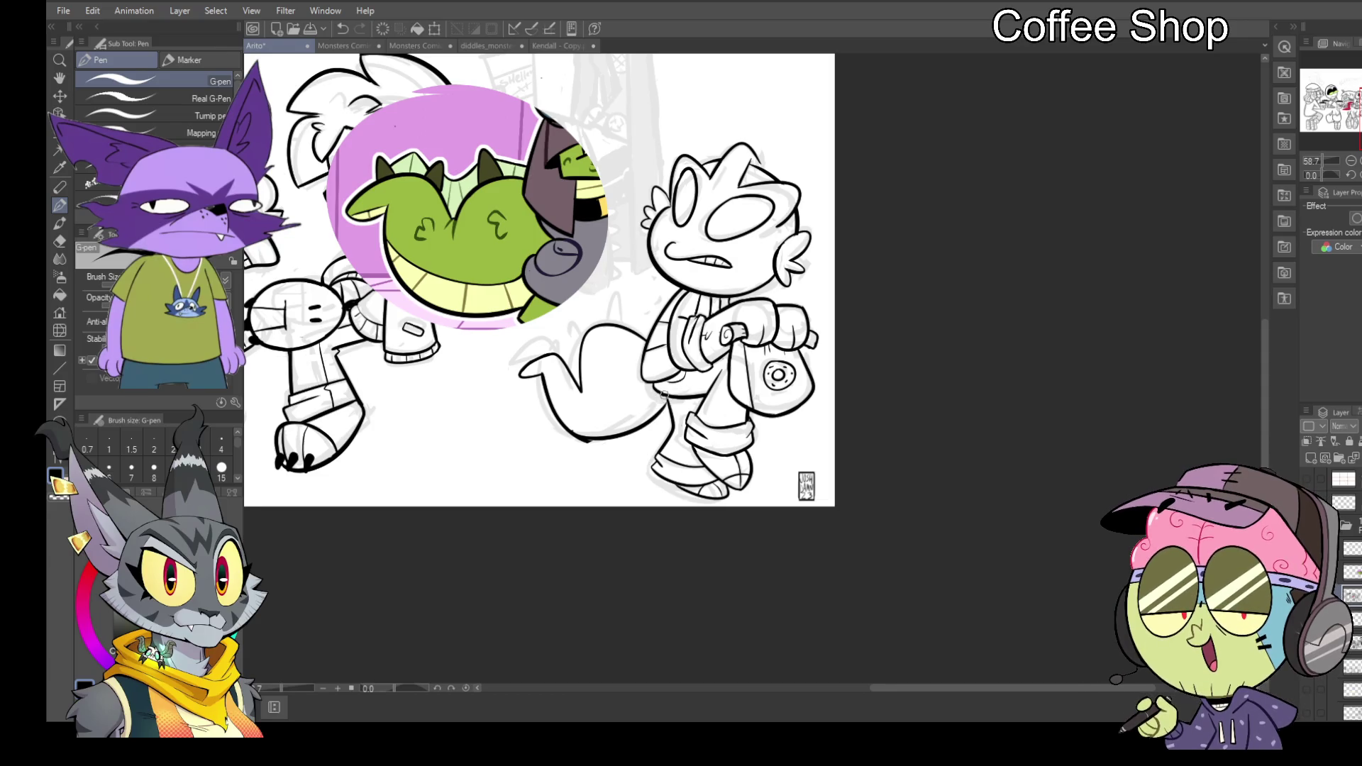
pyautogui.moveTo(561, 417); pyautogui.dragTo(660, 397)
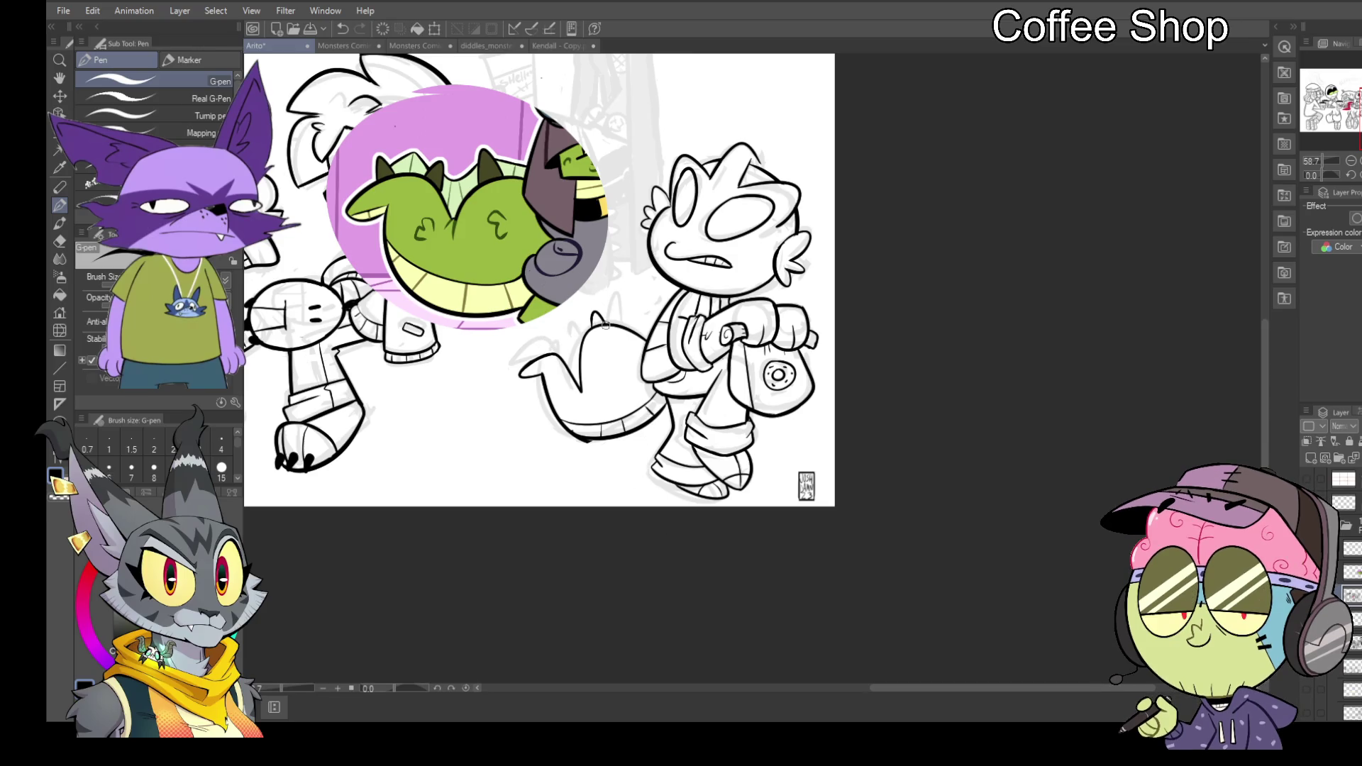
pyautogui.moveTo(587, 324); pyautogui.dragTo(604, 323)
pyautogui.moveTo(582, 334); pyautogui.dragTo(518, 376)
pyautogui.hotkey('ctrl', 'z')
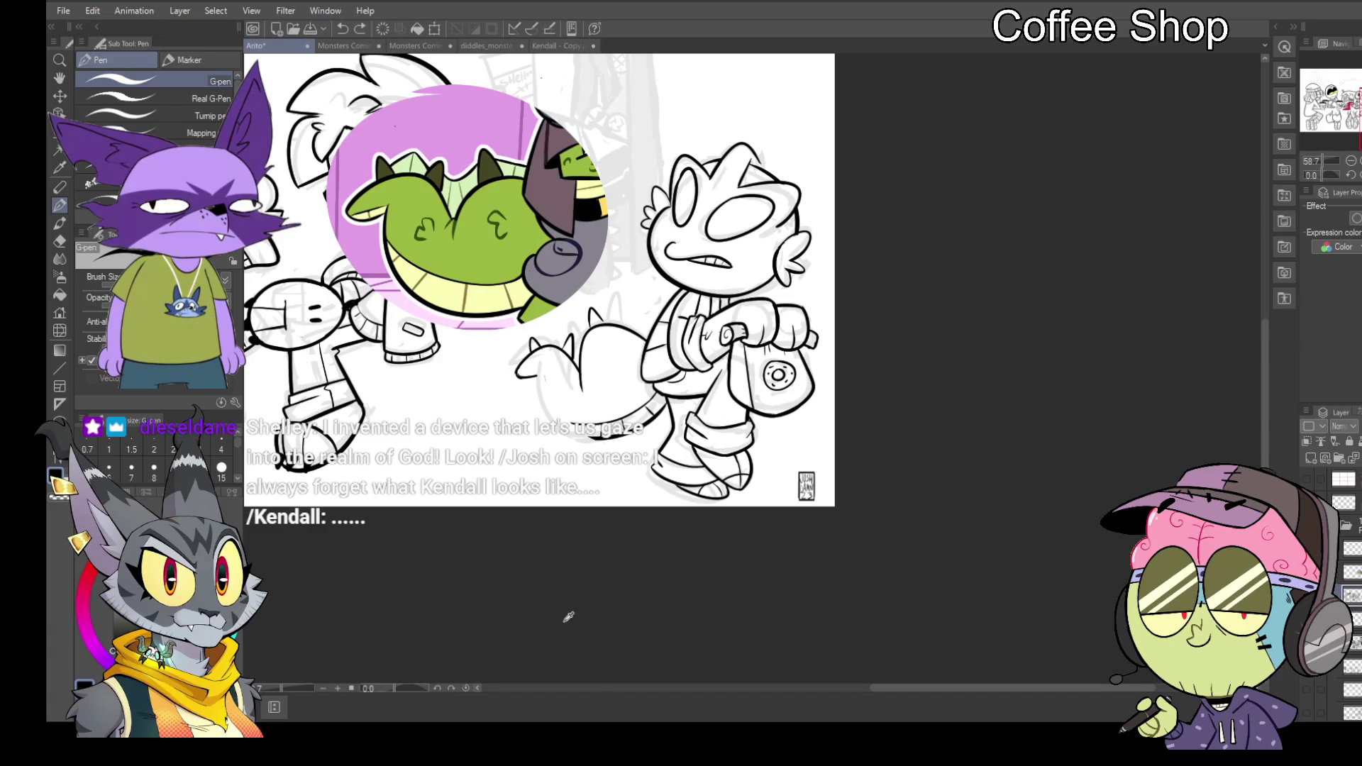
# - Ink the creature's lower body curve, upper back outline, belly curve and a small detail mark
pyautogui.moveTo(538, 380); pyautogui.dragTo(598, 429)
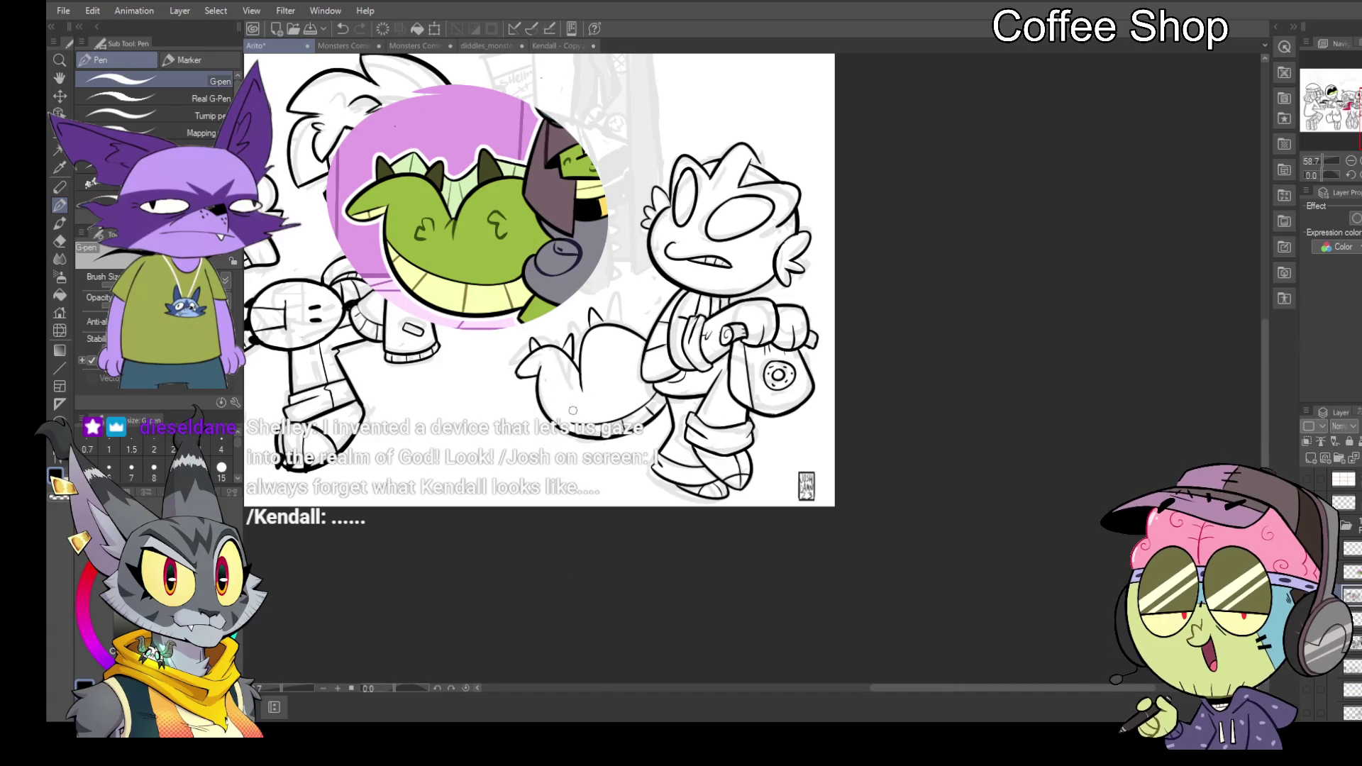
pyautogui.hotkey('ctrl', 'z')
pyautogui.moveTo(546, 410); pyautogui.dragTo(576, 424)
pyautogui.moveTo(518, 373); pyautogui.dragTo(543, 363)
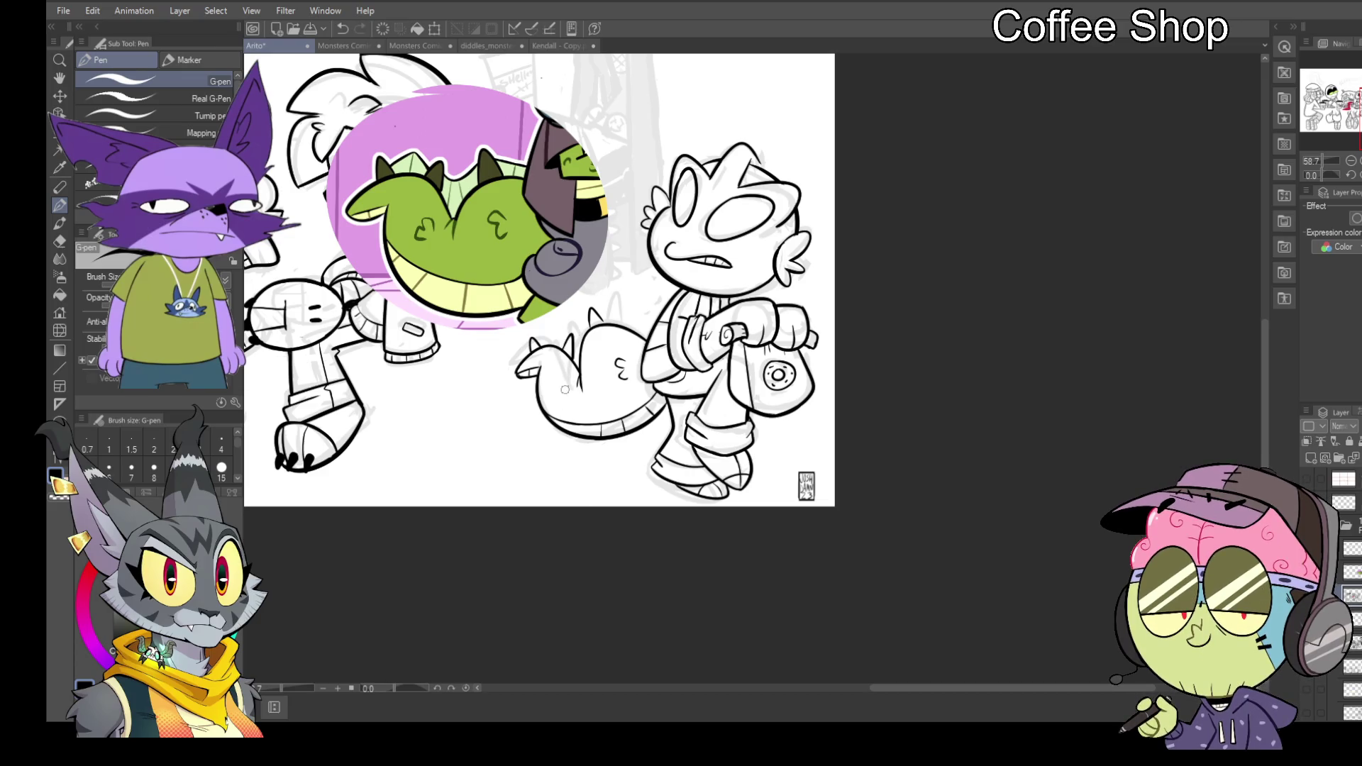
pyautogui.moveTo(561, 386); pyautogui.dragTo(551, 387)
pyautogui.moveTo(546, 333); pyautogui.dragTo(557, 342)
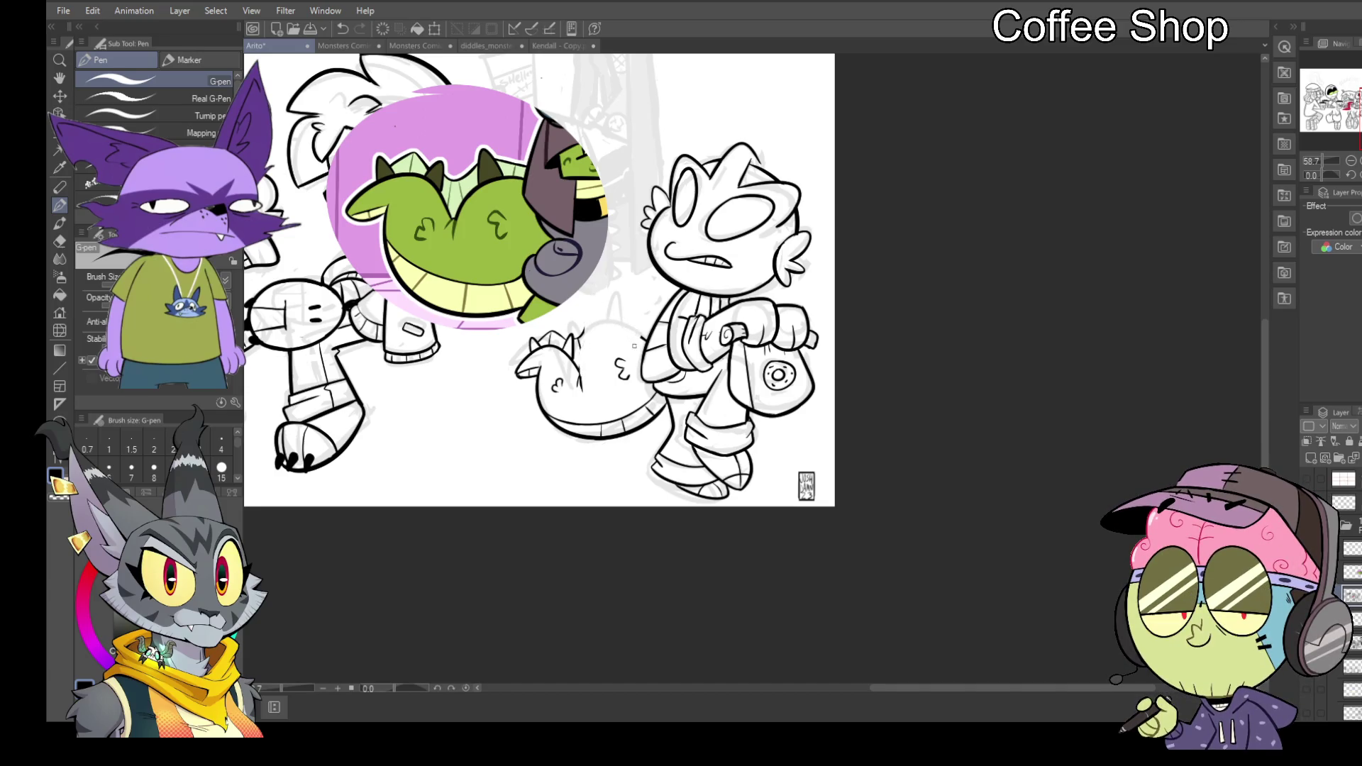
# - Ink the lizard's back line from shoulder to tail, redrawing shaky attempts
pyautogui.moveTo(647, 324); pyautogui.dragTo(583, 373)
pyautogui.hotkey('ctrl', 'z')
pyautogui.moveTo(647, 323); pyautogui.dragTo(583, 373)
pyautogui.moveTo(649, 326); pyautogui.dragTo(580, 377)
pyautogui.hotkey('ctrl', 'z')
pyautogui.moveTo(580, 374); pyautogui.dragTo(649, 324)
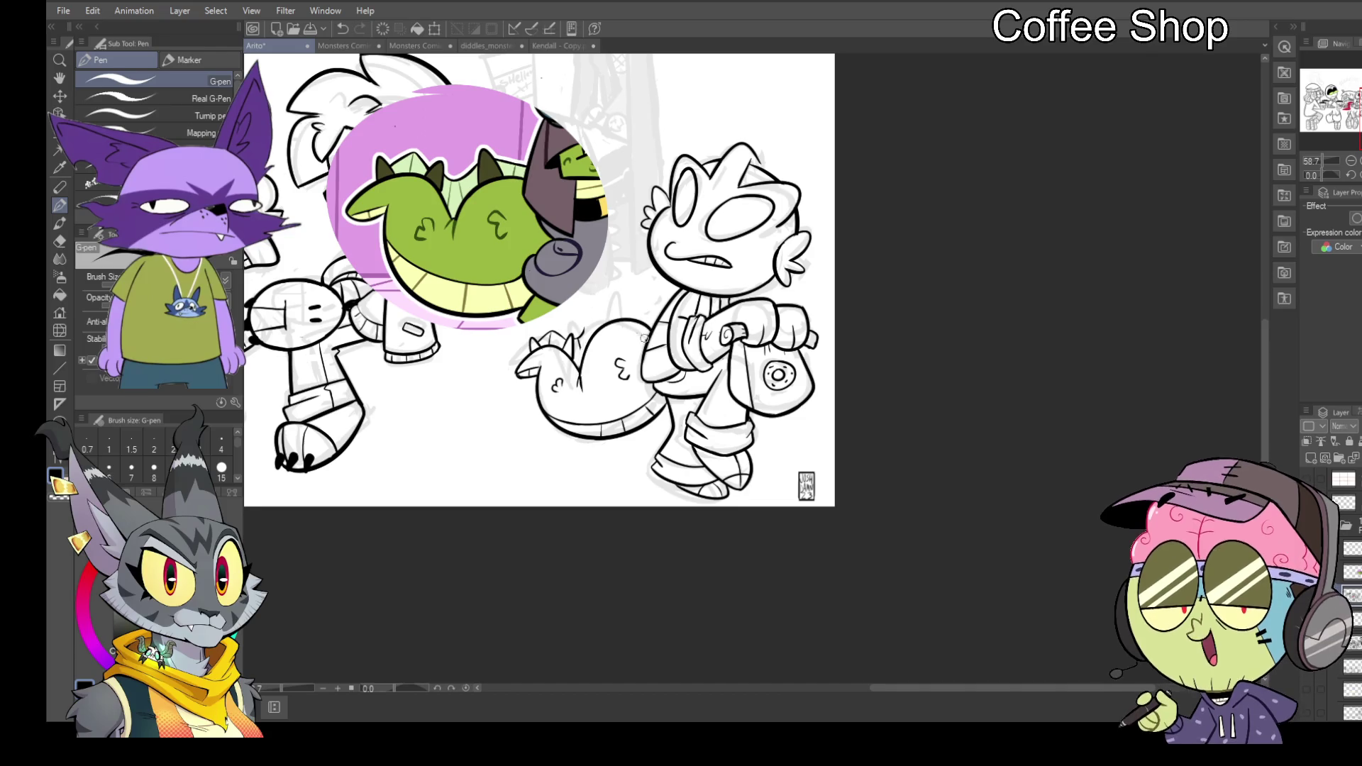
pyautogui.press('alt')
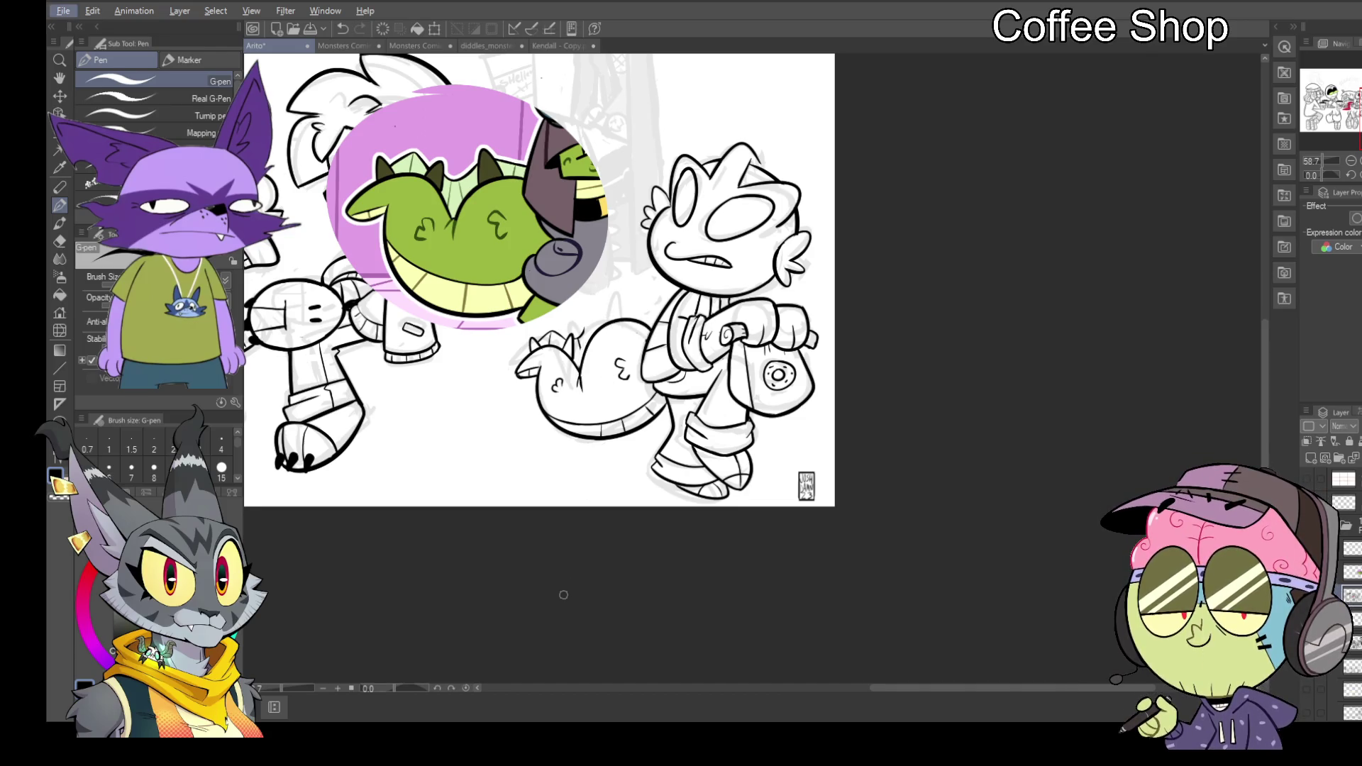
# - Redraw the lying creature's back line upward from the tail
pyautogui.hotkey('ctrl', 'z')
pyautogui.moveTo(580, 376)
pyautogui.mouseDown()
pyautogui.moveTo(647, 328)
pyautogui.moveTo(616, 321)
pyautogui.moveTo(578, 347)
pyautogui.mouseUp()
pyautogui.press('alt')
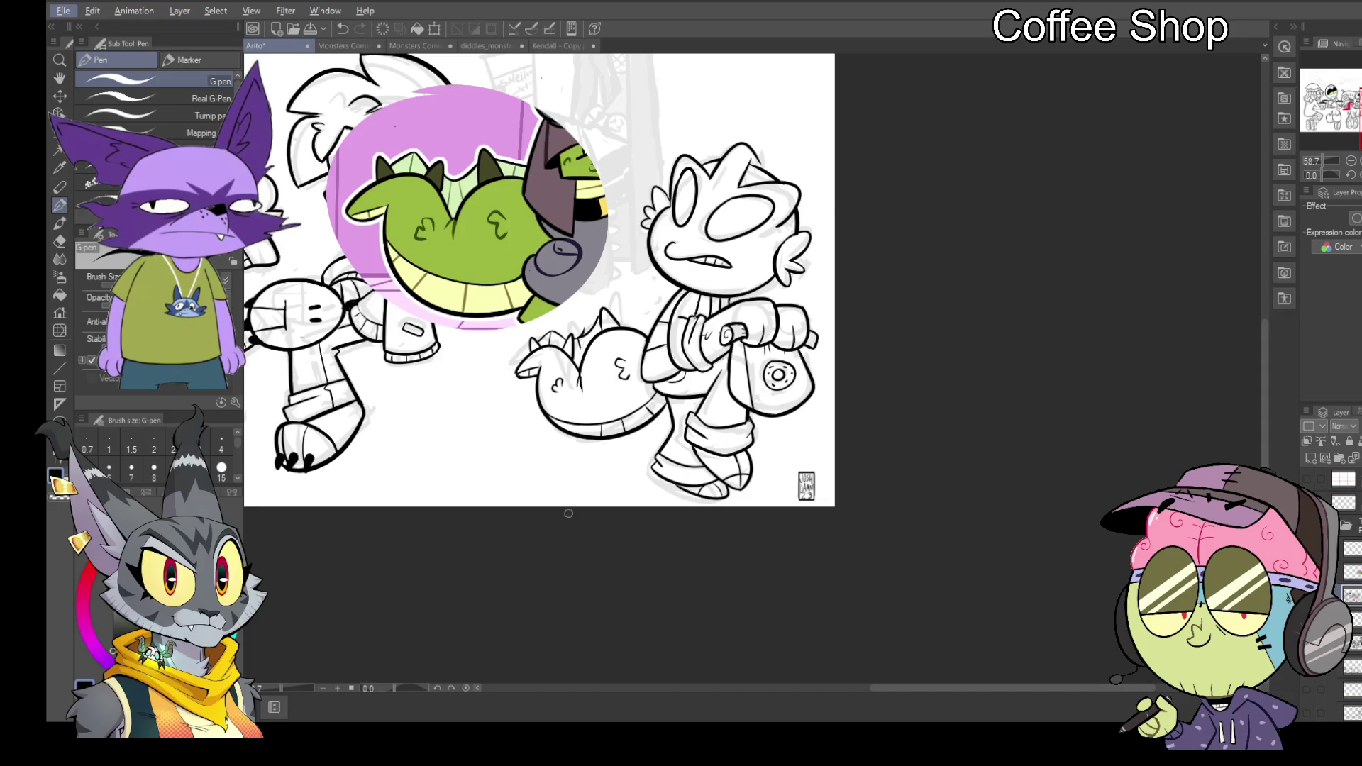
pyautogui.press('alt')
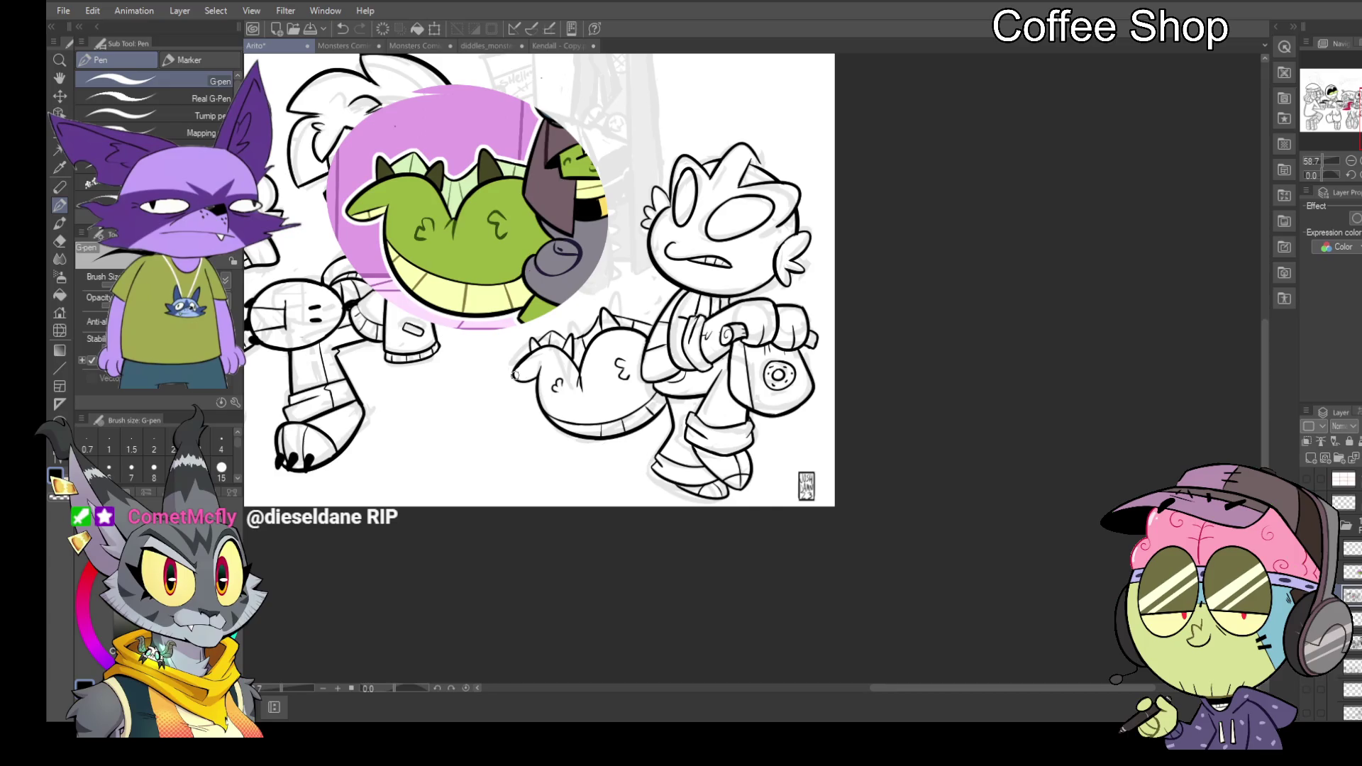
pyautogui.hotkey('ctrl', 'z')
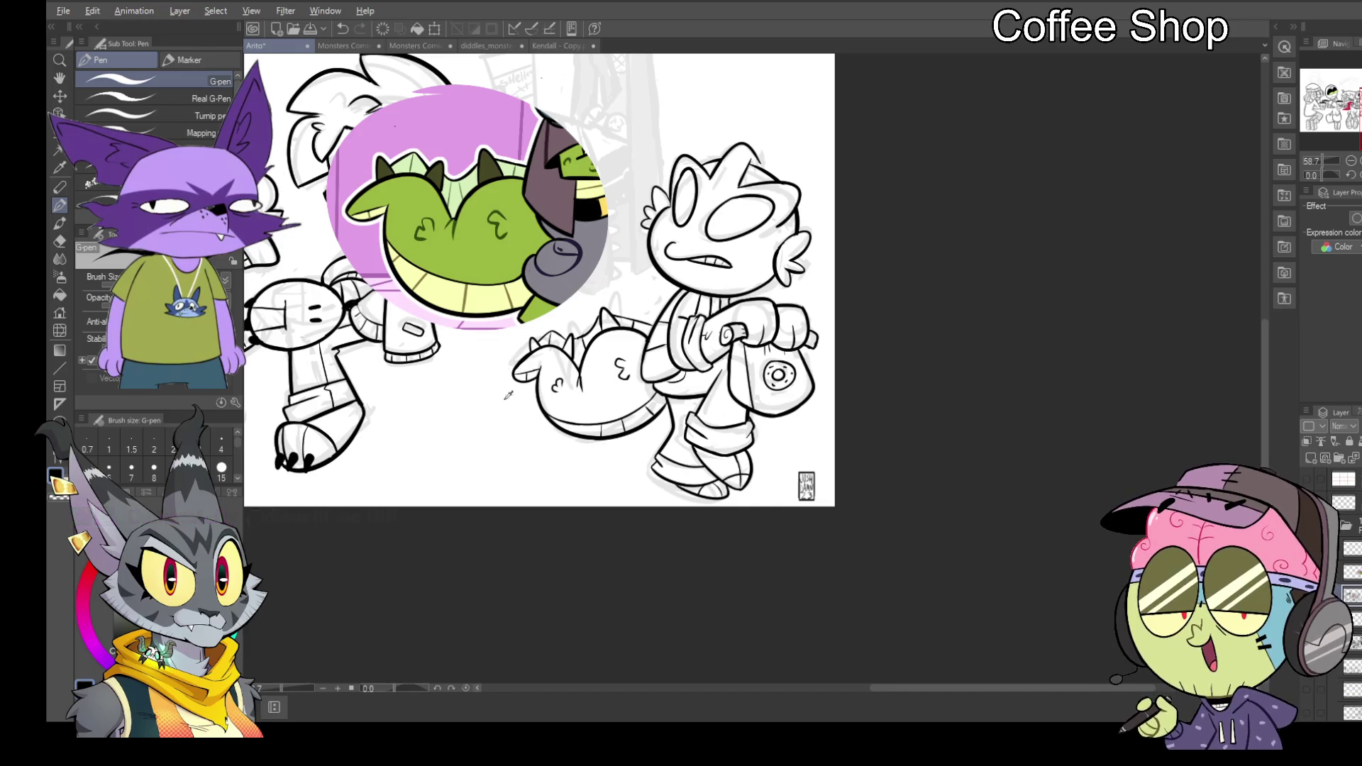
# - Save the drawing and mirror the canvas view horizontally to check the linework
pyautogui.hotkey('ctrl', 's')
pyautogui.press('h')
pyautogui.scroll(3, 787, 298)
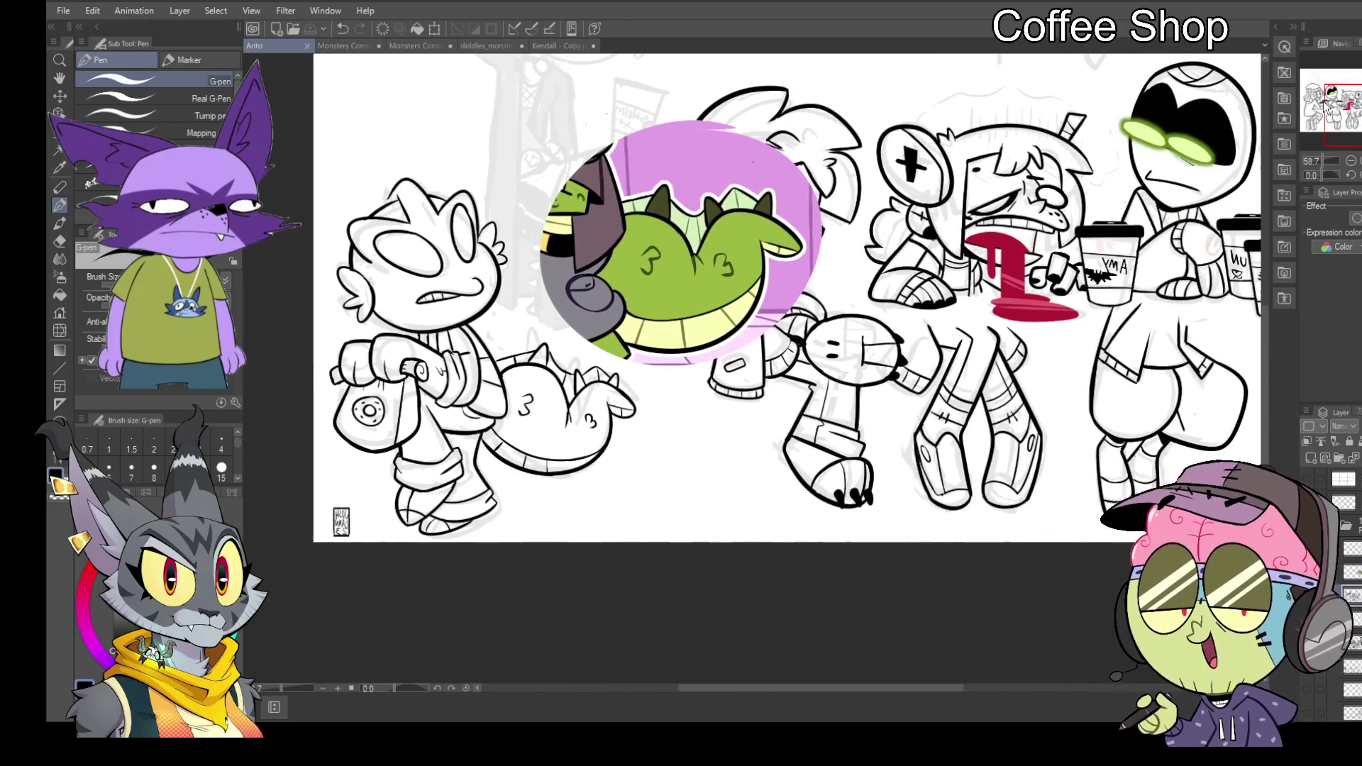
# - Add a short line on the creature's back, redraw a small line near the bag, and unflip the canvas
pyautogui.moveTo(496, 363); pyautogui.dragTo(531, 352)
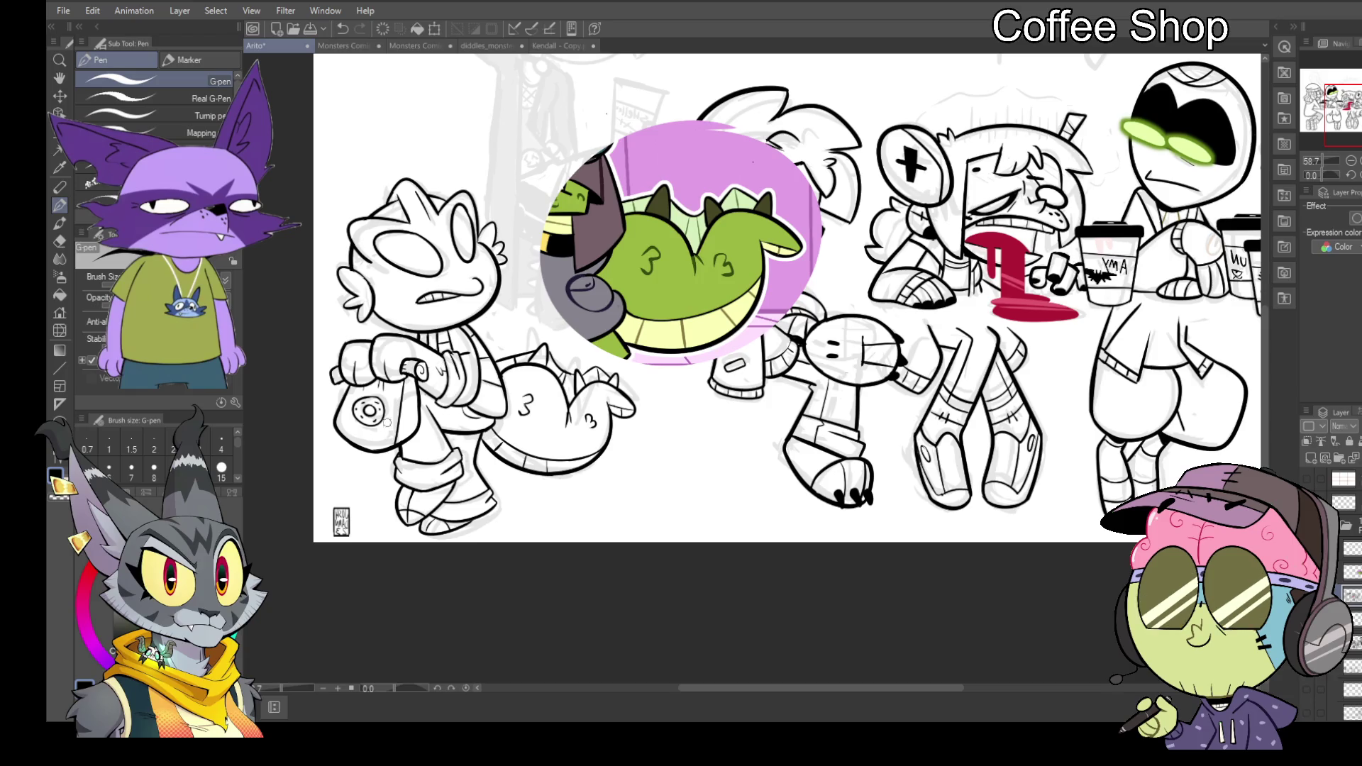
pyautogui.hotkey('ctrl', 'z')
pyautogui.moveTo(347, 446); pyautogui.dragTo(390, 437)
pyautogui.press('h')
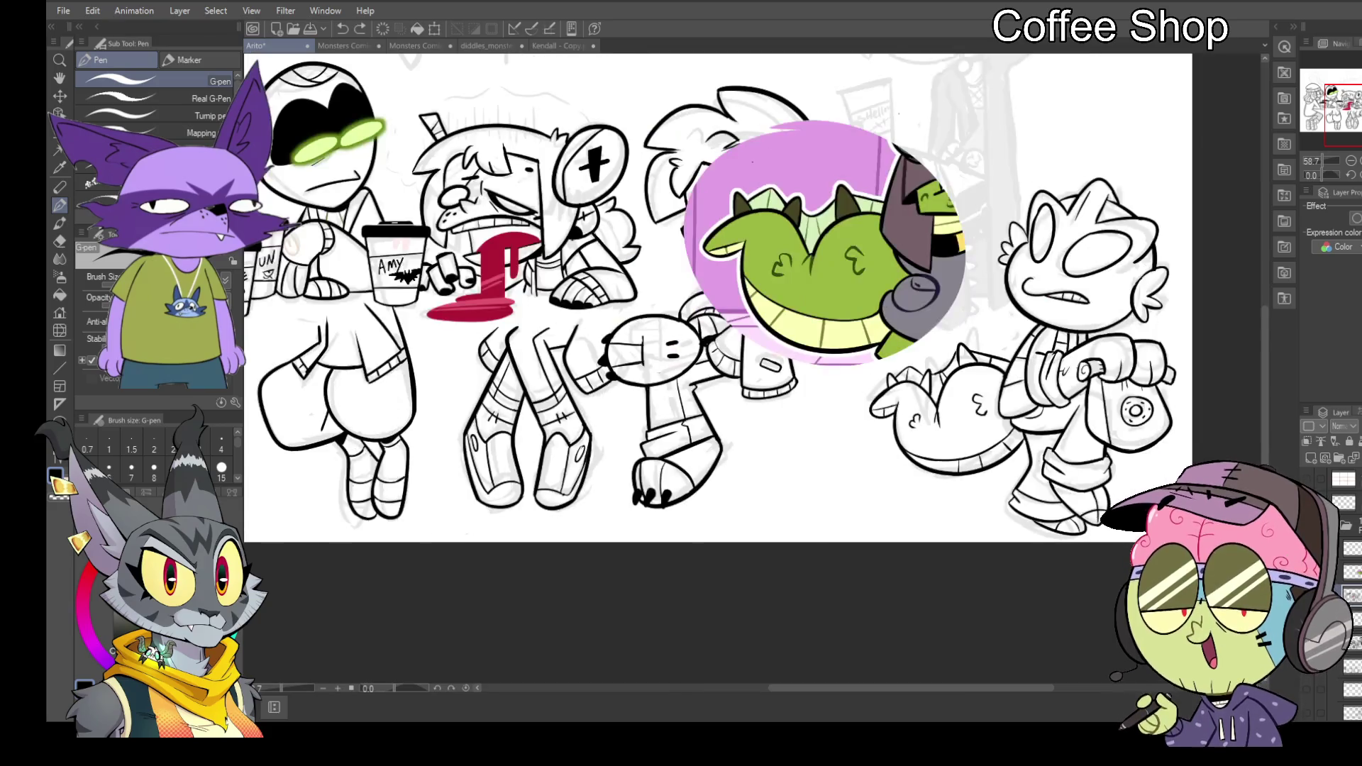
pyautogui.scroll(3, 525, 284)
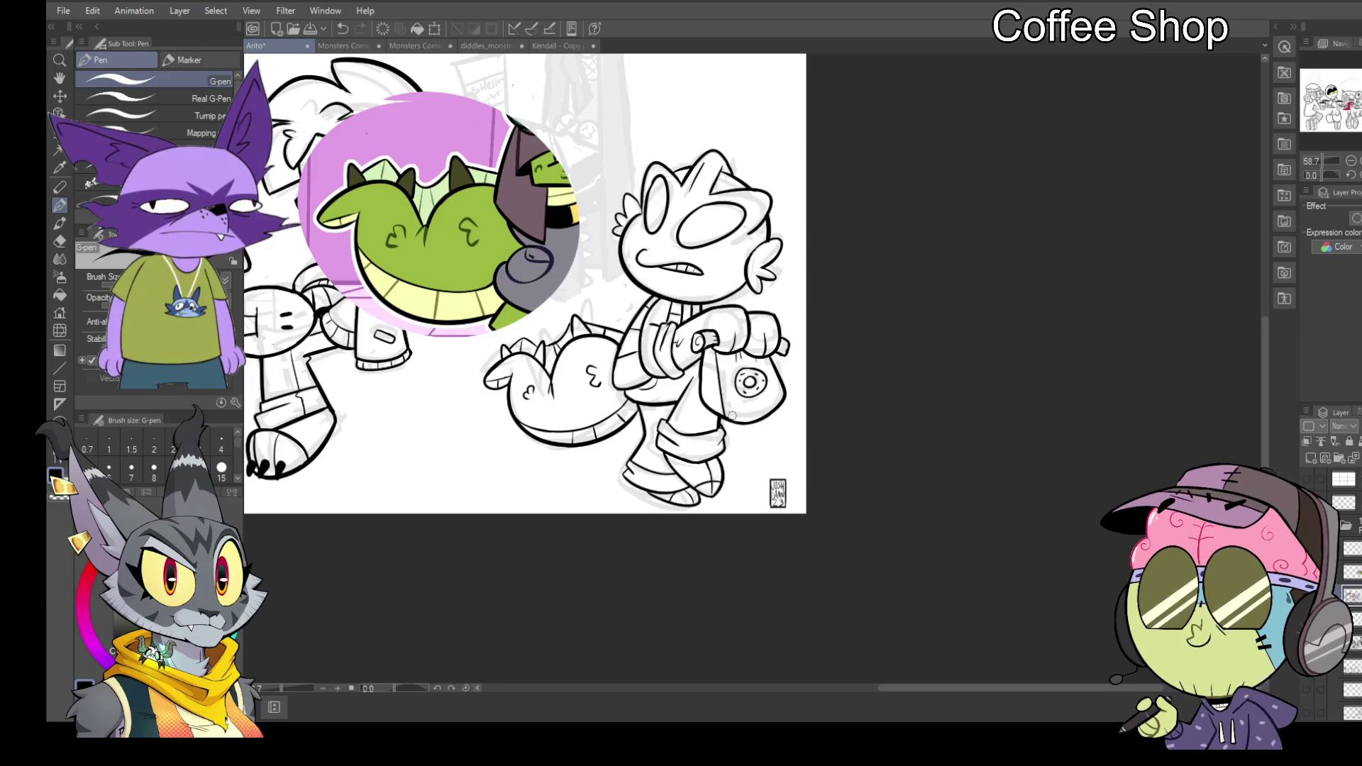
# - Redraw a tiny mark near the bag, save, and touch up spots near the creature's spike
pyautogui.hotkey('ctrl', 'z')
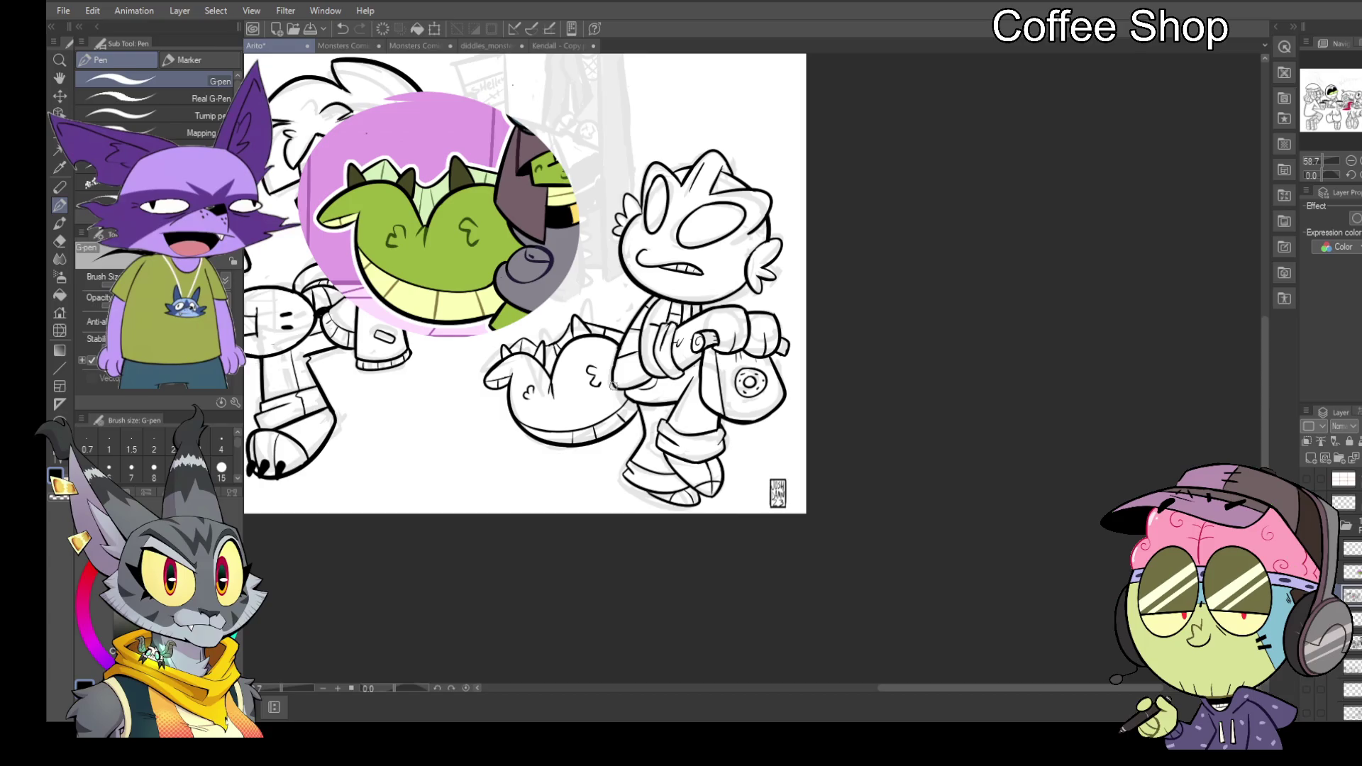
pyautogui.moveTo(611, 375); pyautogui.dragTo(615, 387)
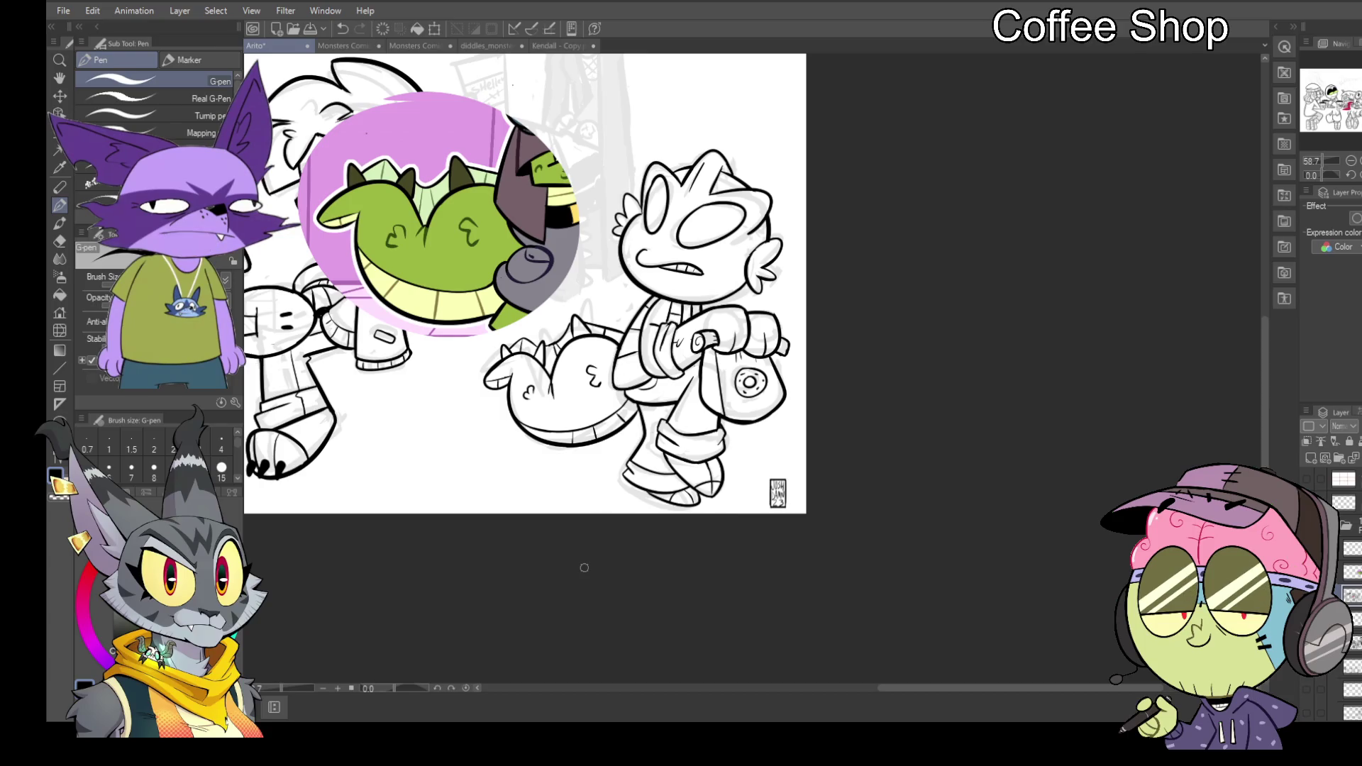
pyautogui.hotkey('ctrl', 's')
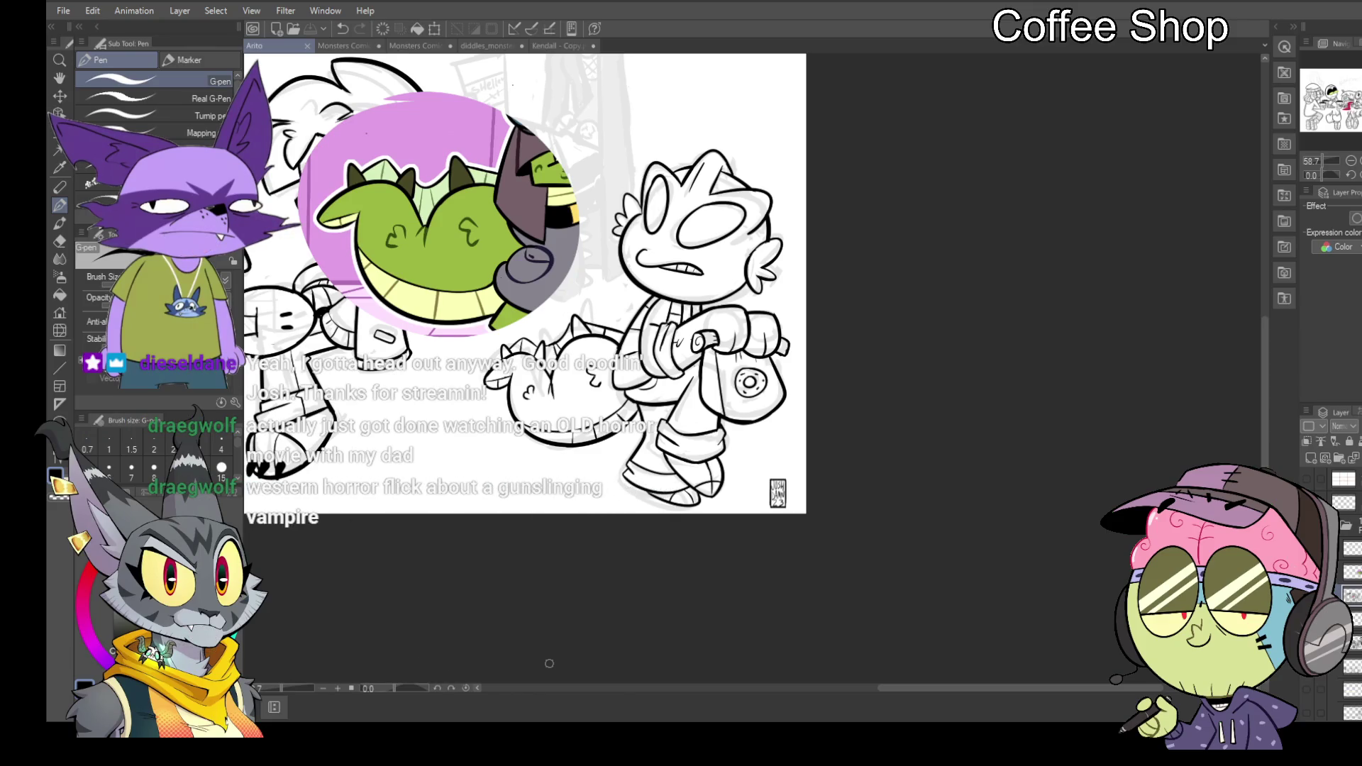
pyautogui.click(551, 346)
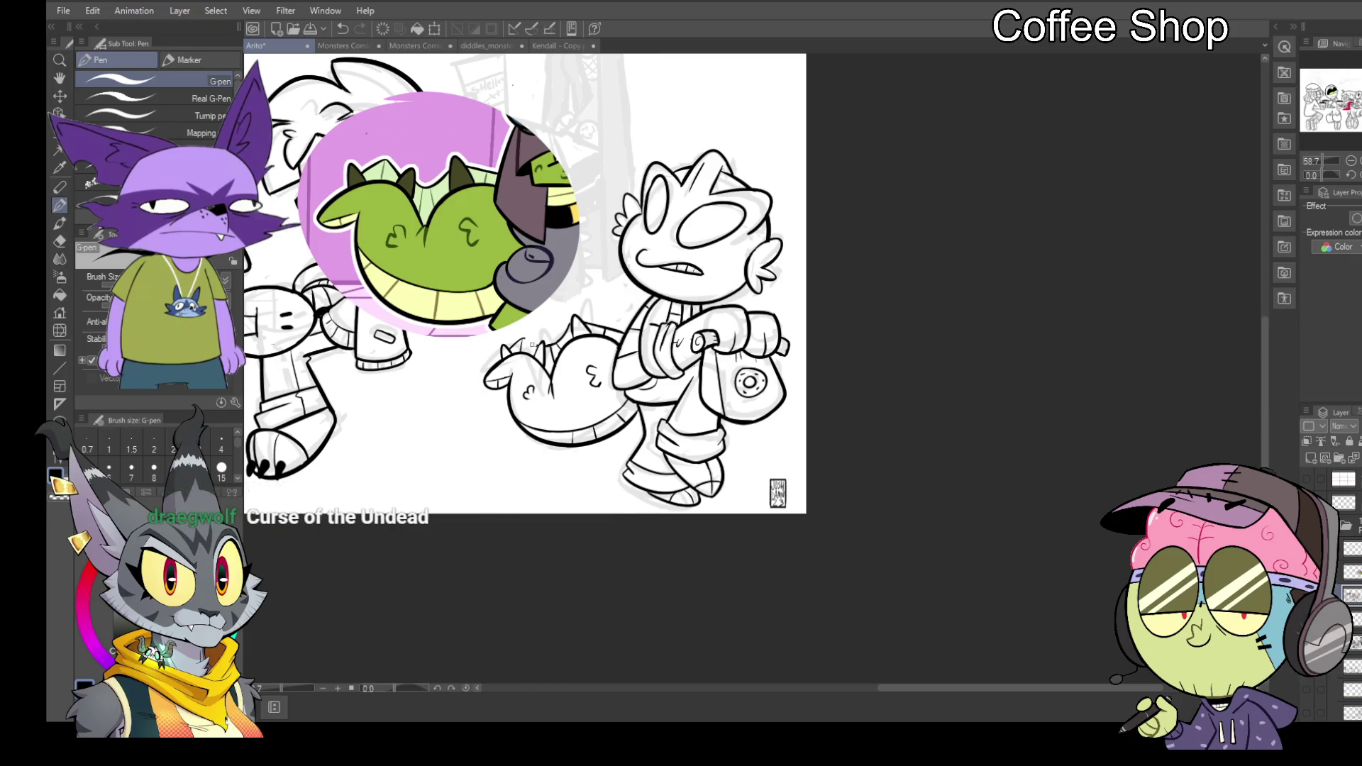
pyautogui.click(516, 325)
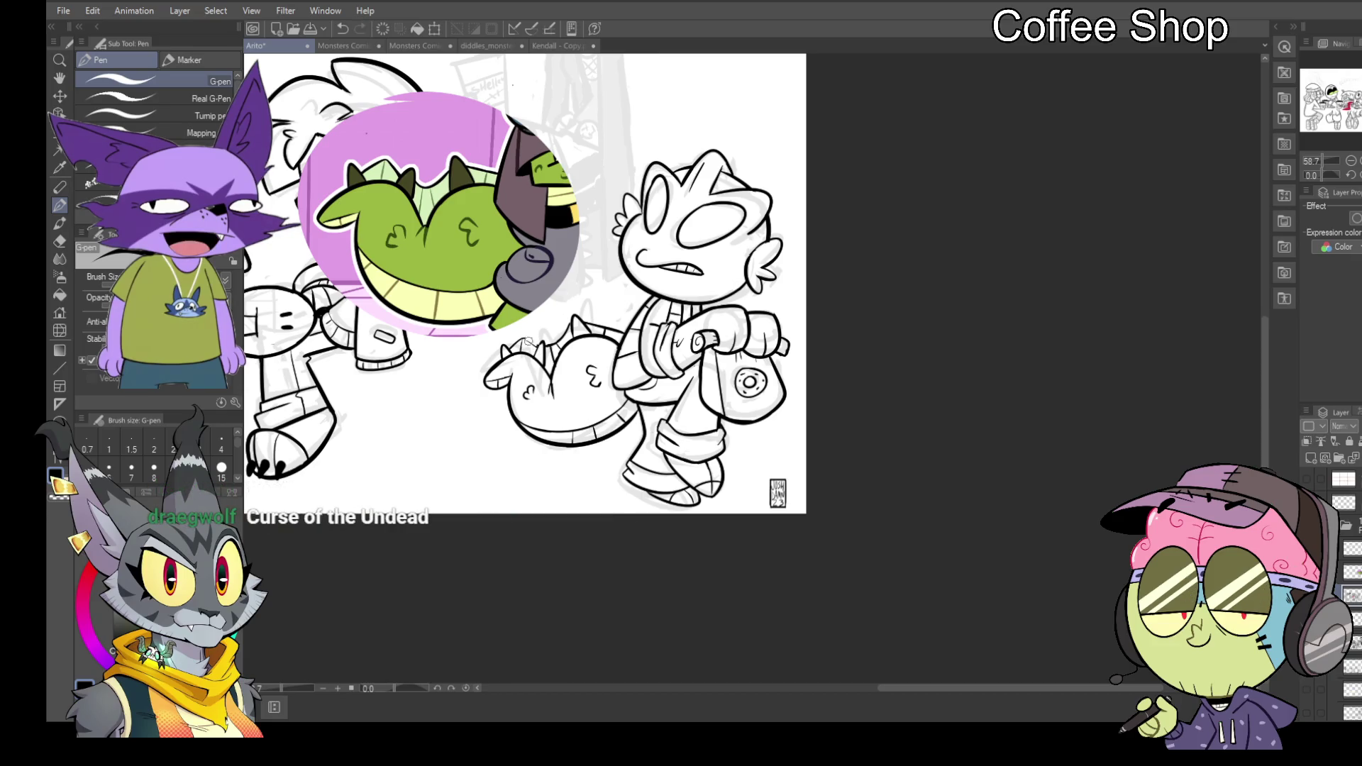